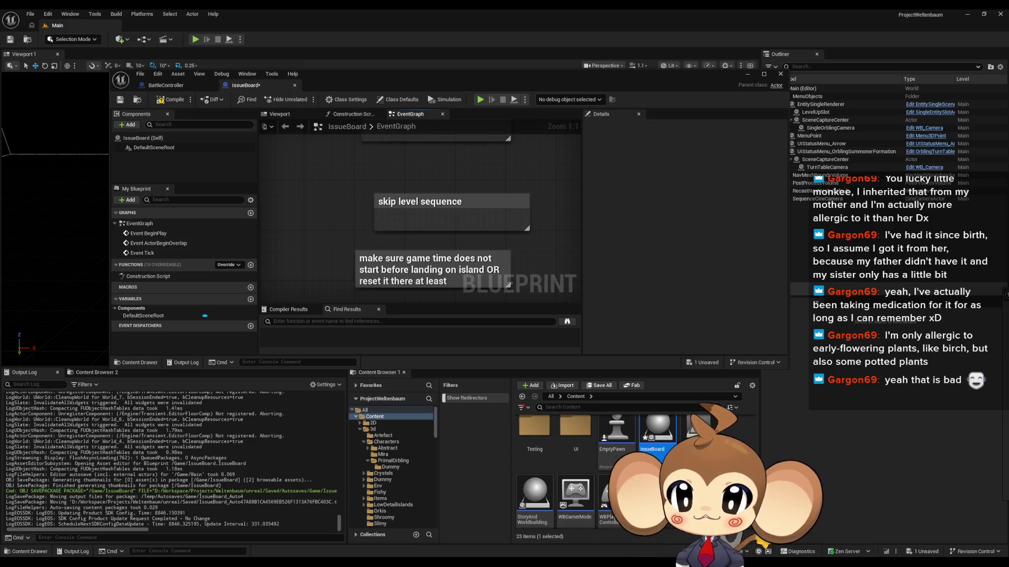
# Save the IssueBoard Blueprint so the toolbar status reads All Saved
pyautogui.click(173, 100)
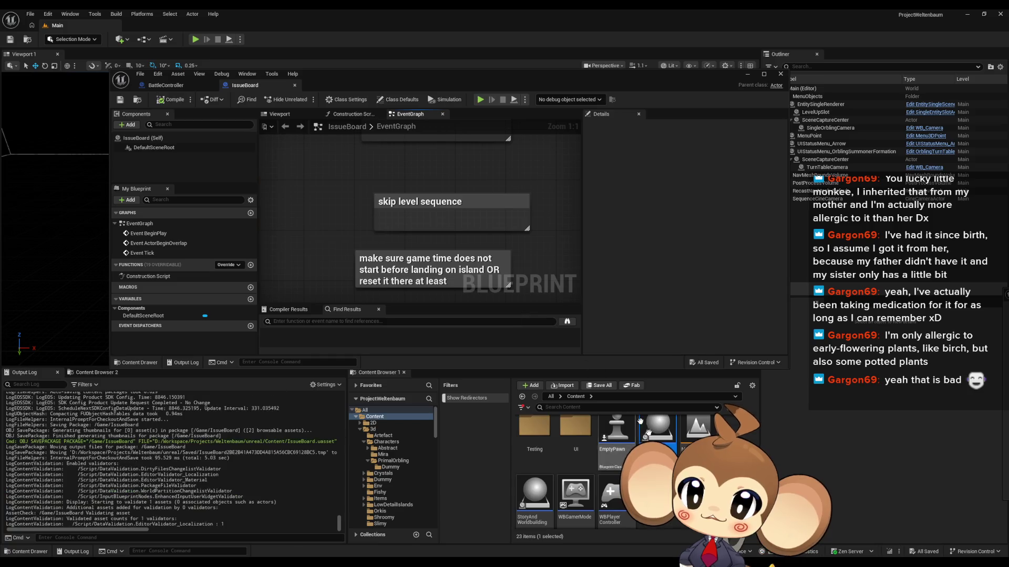
# Minimize the IssueBoard Blueprint editor to reveal the Main level viewport
pyautogui.click(748, 73)
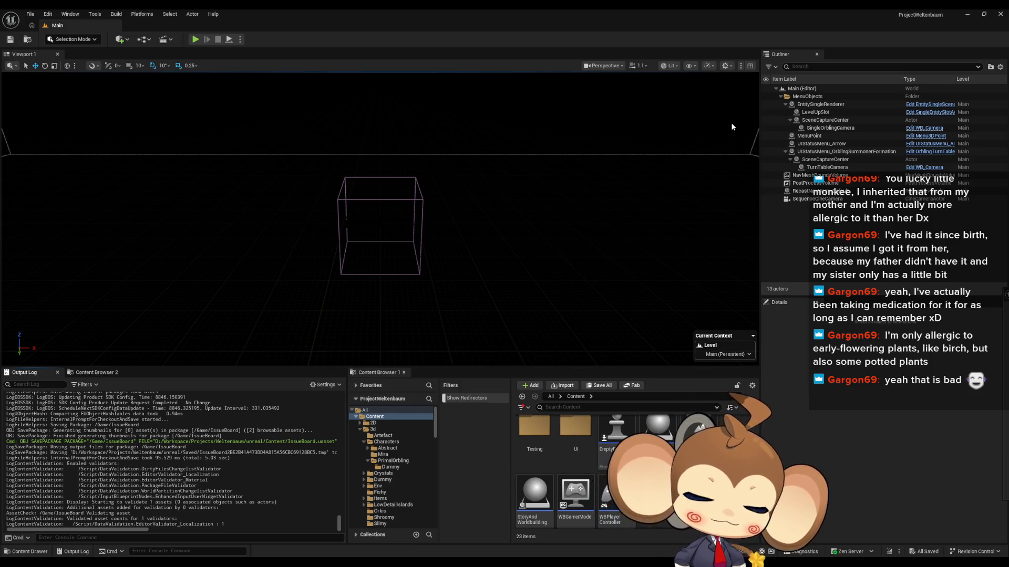
pyautogui.scroll(3, 630, 462)
pyautogui.scroll(2, 583, 437)
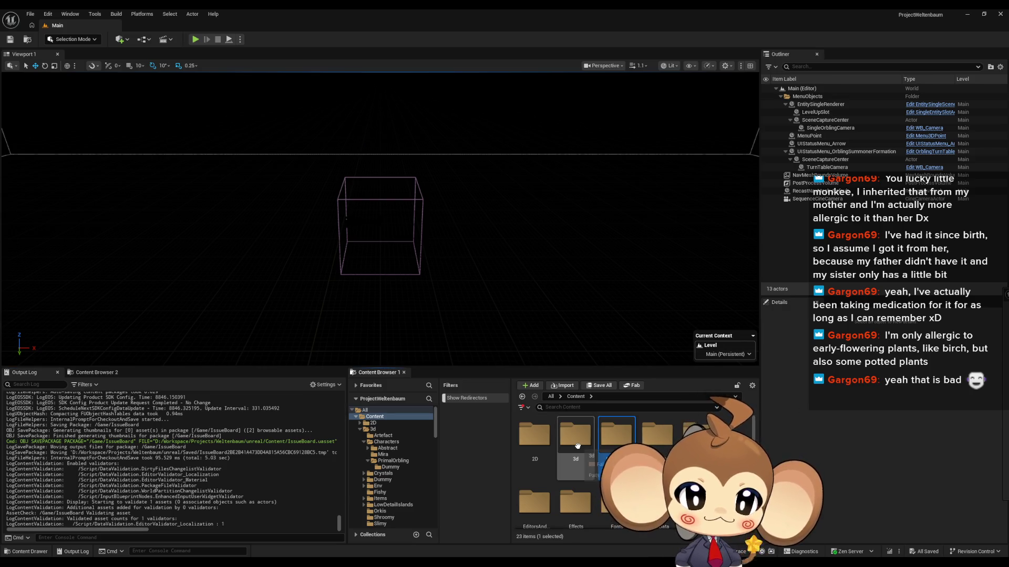
pyautogui.scroll(-3, 631, 462)
# Browse the Props, Testing, UI and Materials folders in Content Browser 1
pyautogui.click(616, 433)
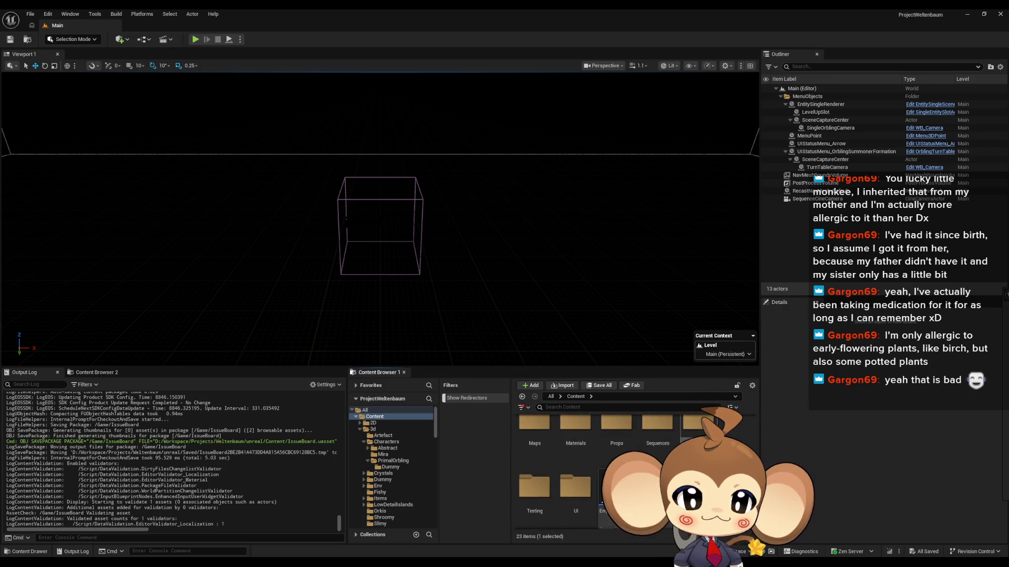
pyautogui.click(534, 491)
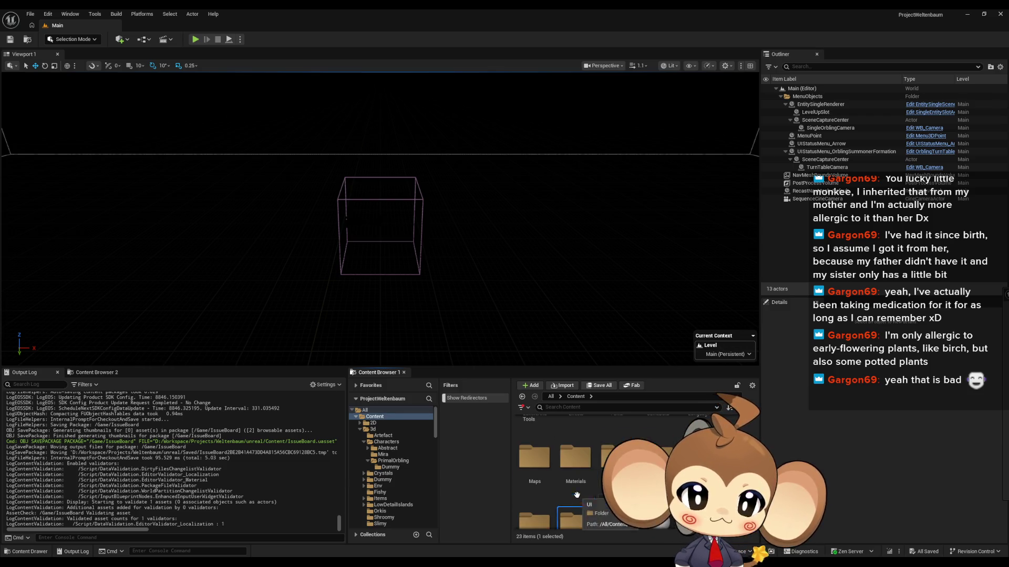
pyautogui.click(578, 491)
pyautogui.scroll(1, 578, 489)
pyautogui.click(575, 473)
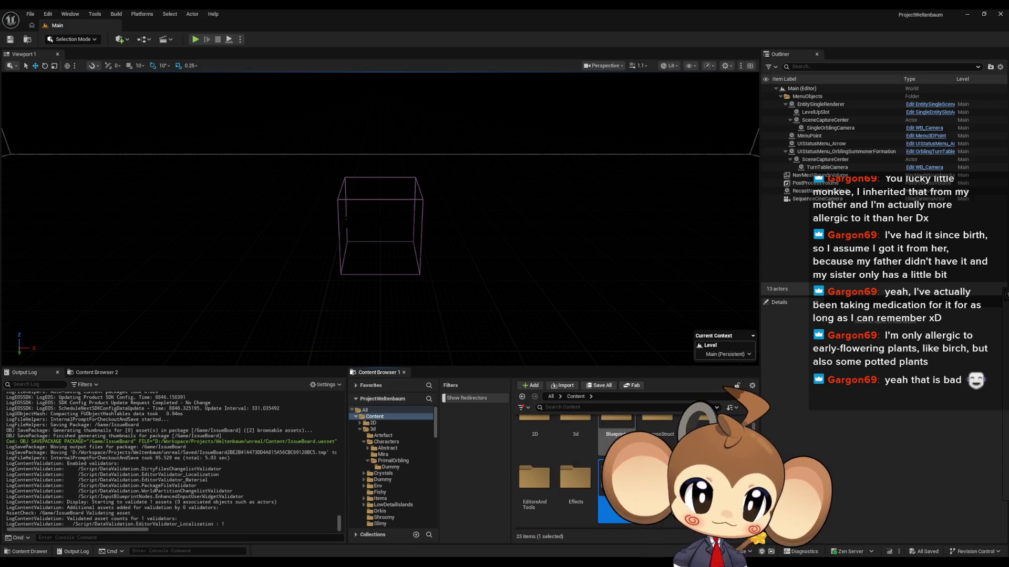
# Open the Blueprints folder and look through Stats and its PresetStats folder
pyautogui.doubleClick(599, 450)
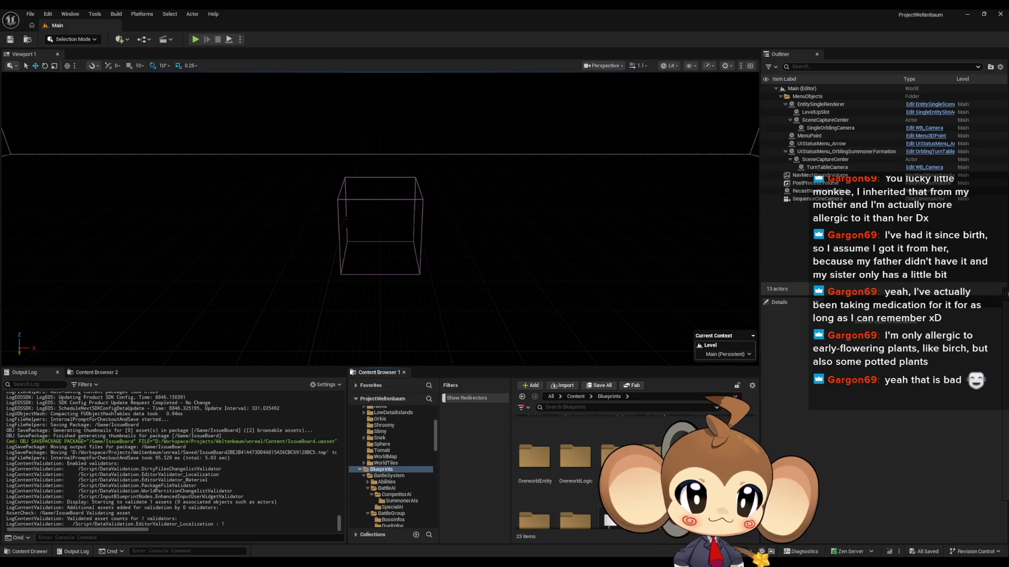
pyautogui.doubleClick(698, 499)
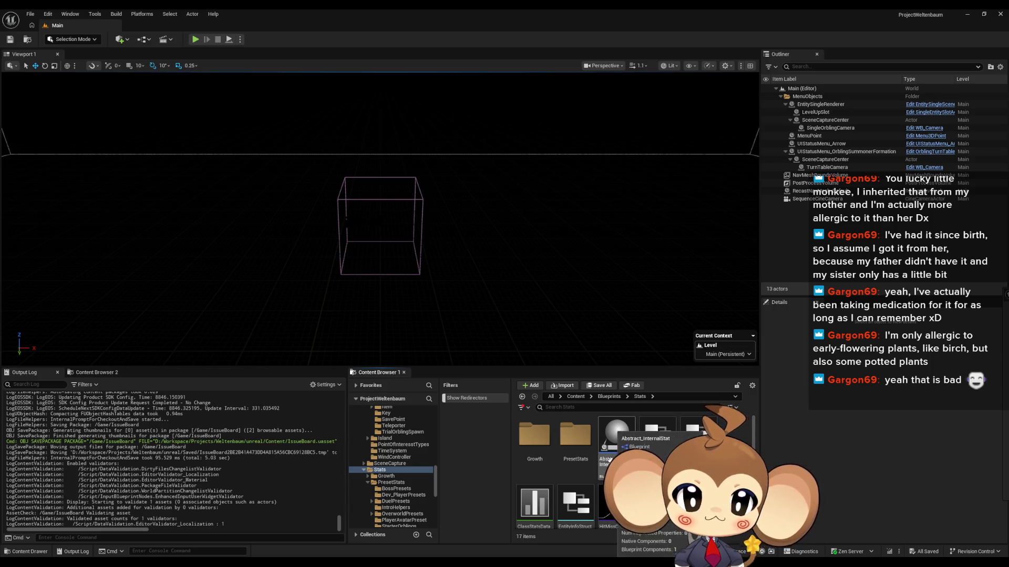
pyautogui.click(584, 450)
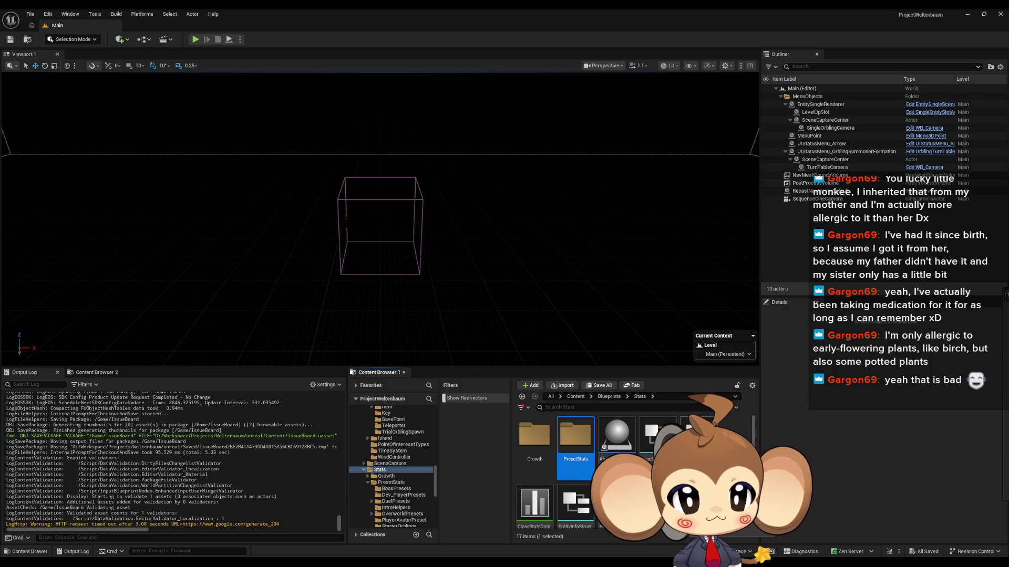
pyautogui.scroll(-3, 630, 473)
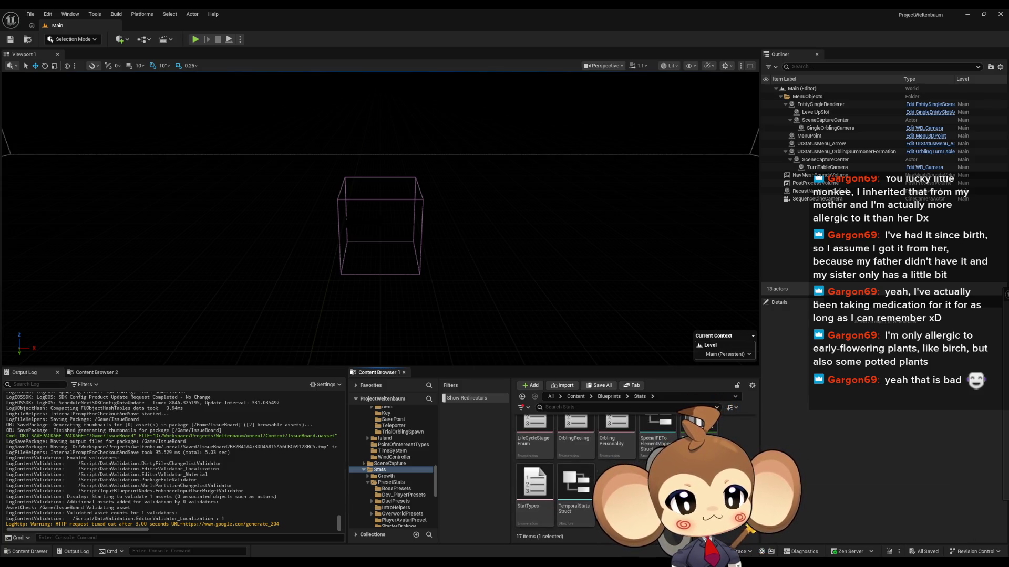
pyautogui.scroll(3, 630, 462)
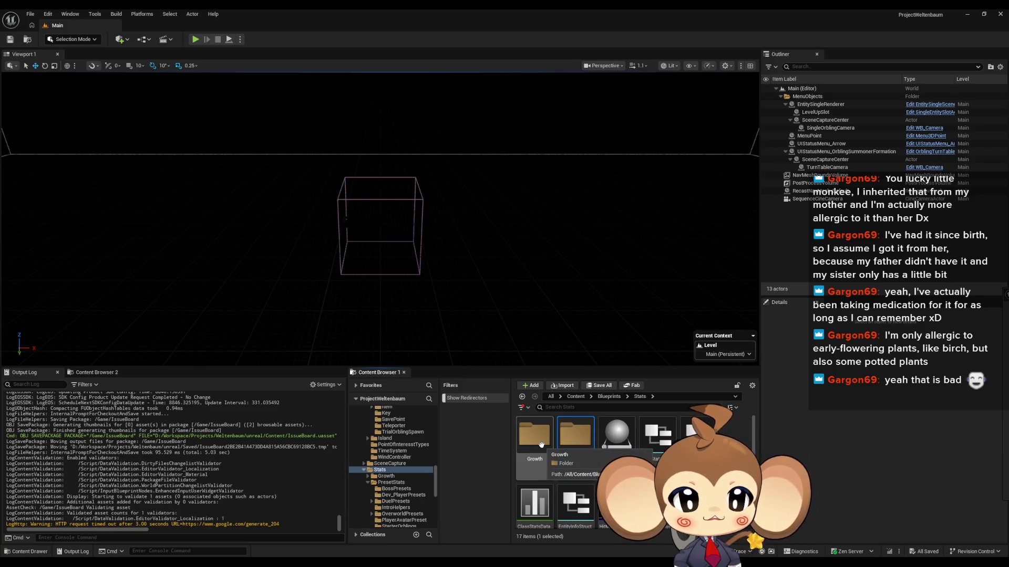
pyautogui.click(578, 446)
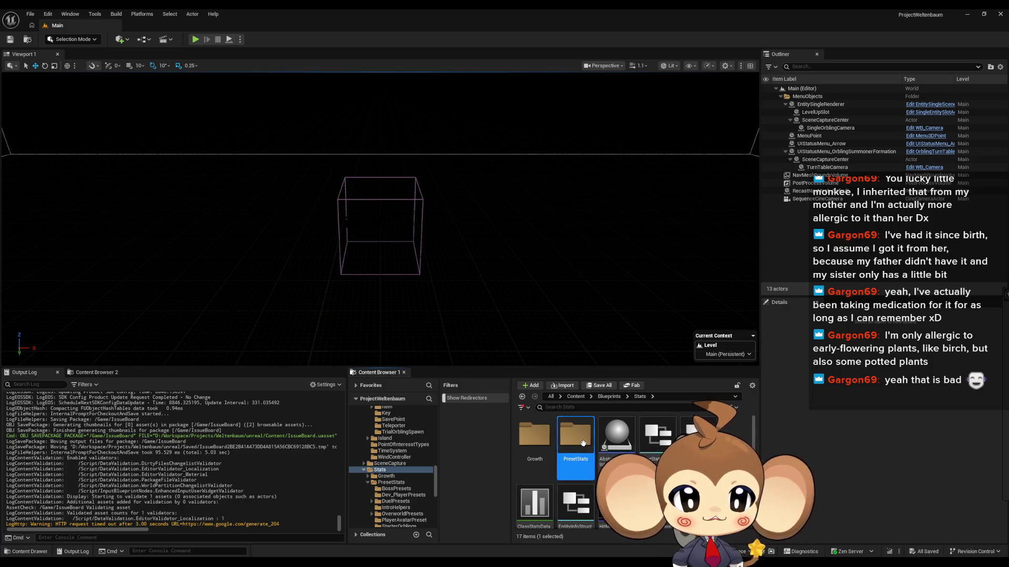
# Return to Blueprints and open VisualEntity, then SpecialBases
pyautogui.click(611, 397)
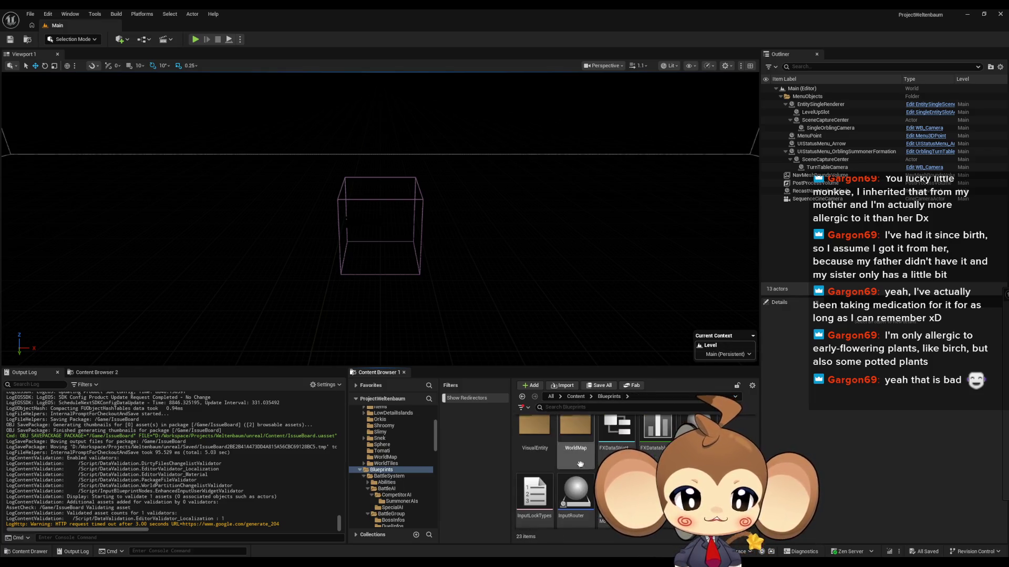
pyautogui.doubleClick(535, 436)
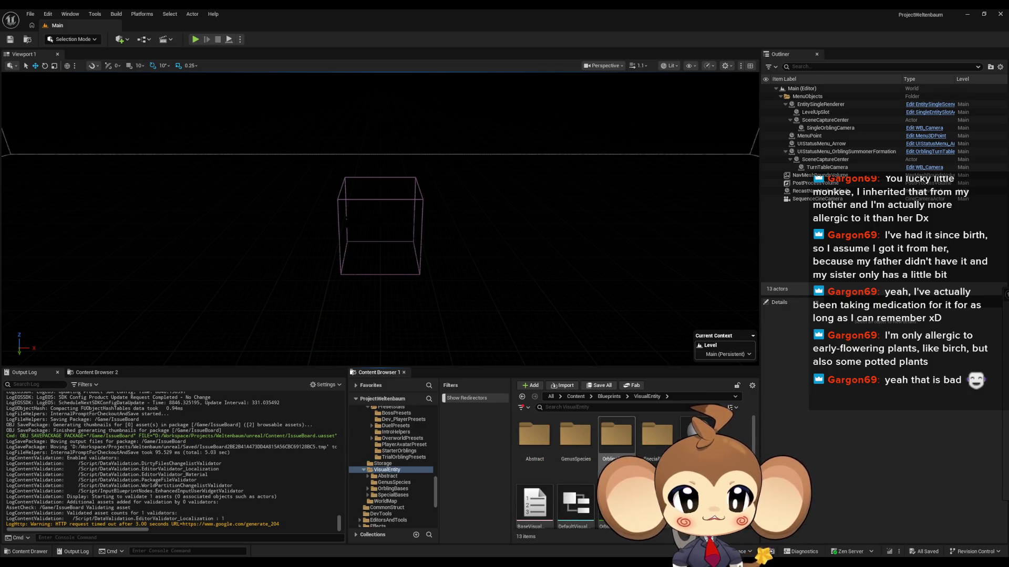
pyautogui.click(652, 442)
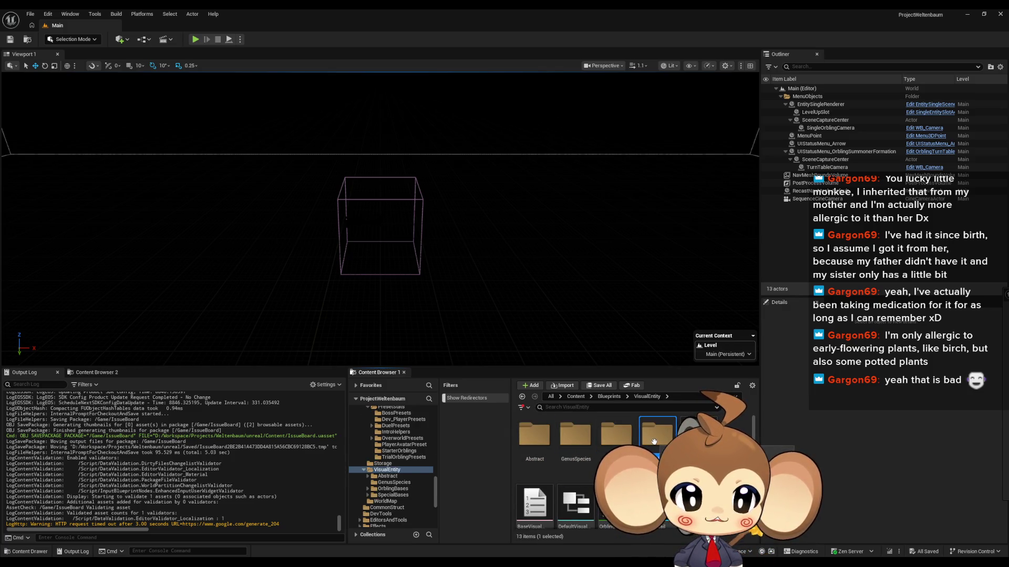
pyautogui.doubleClick(653, 441)
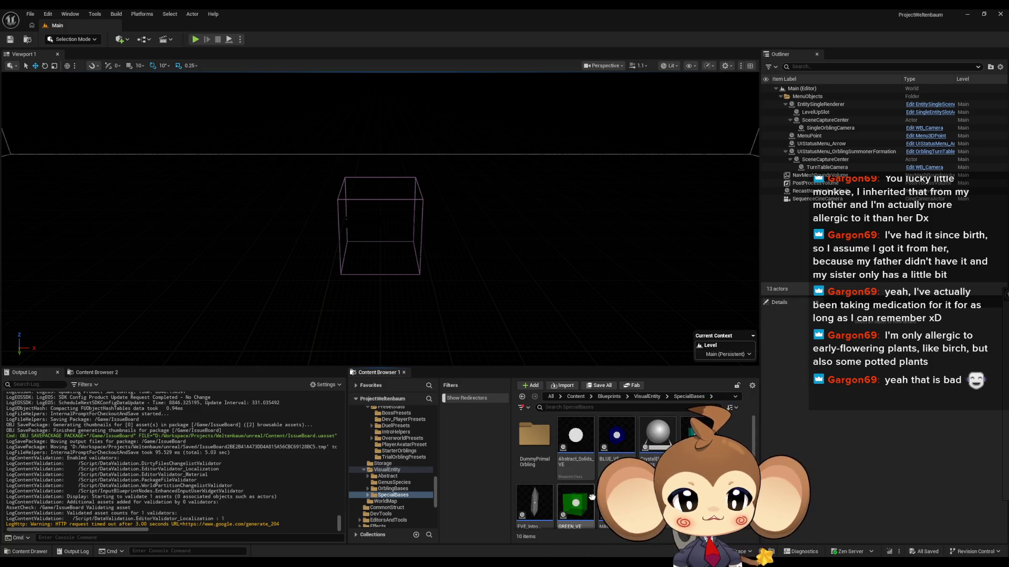
# Open the FVE_IntroCrystal Blueprint from the SpecialBases folder
pyautogui.doubleClick(546, 487)
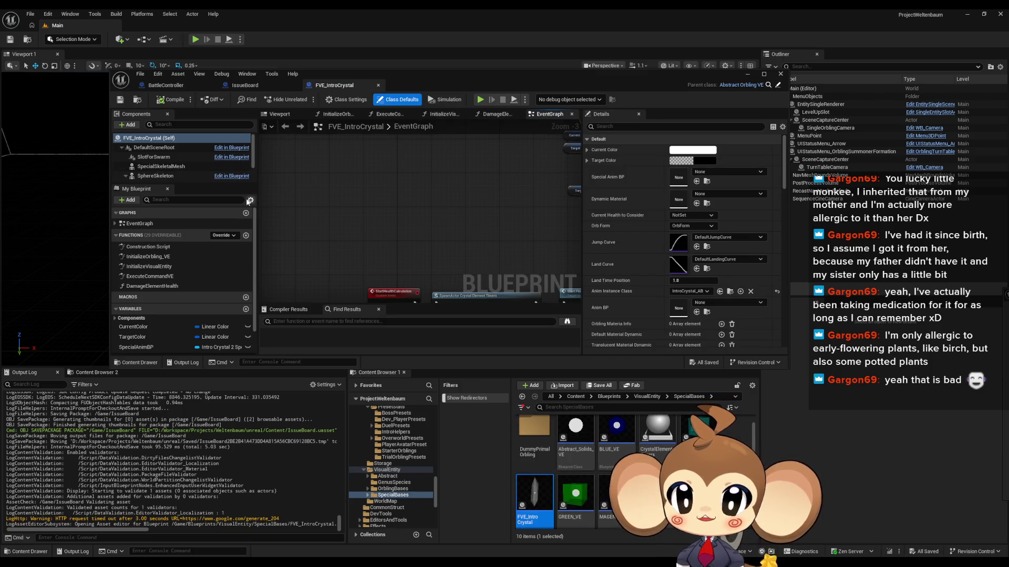
pyautogui.scroll(-2, 196, 176)
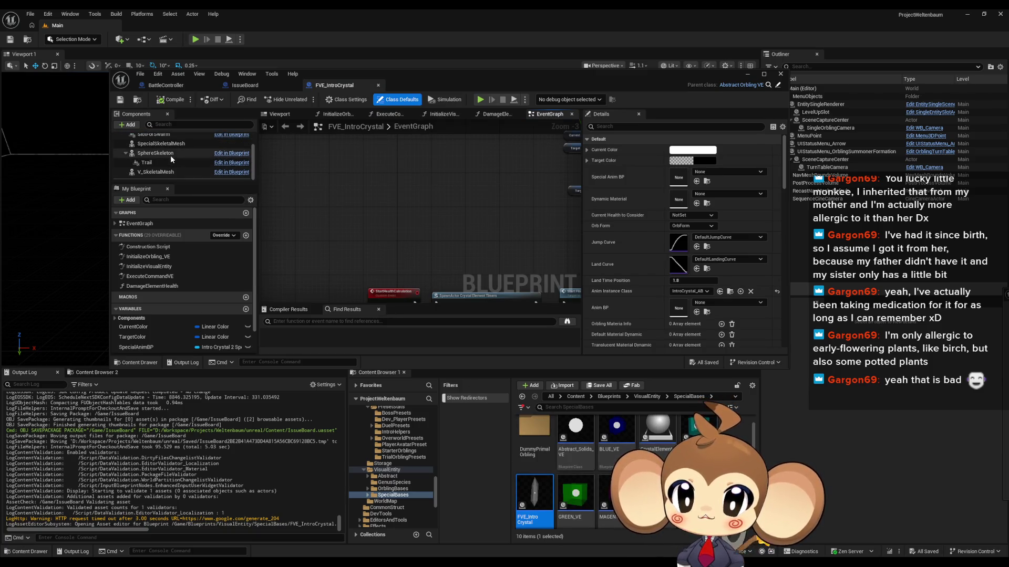
pyautogui.scroll(2, 167, 156)
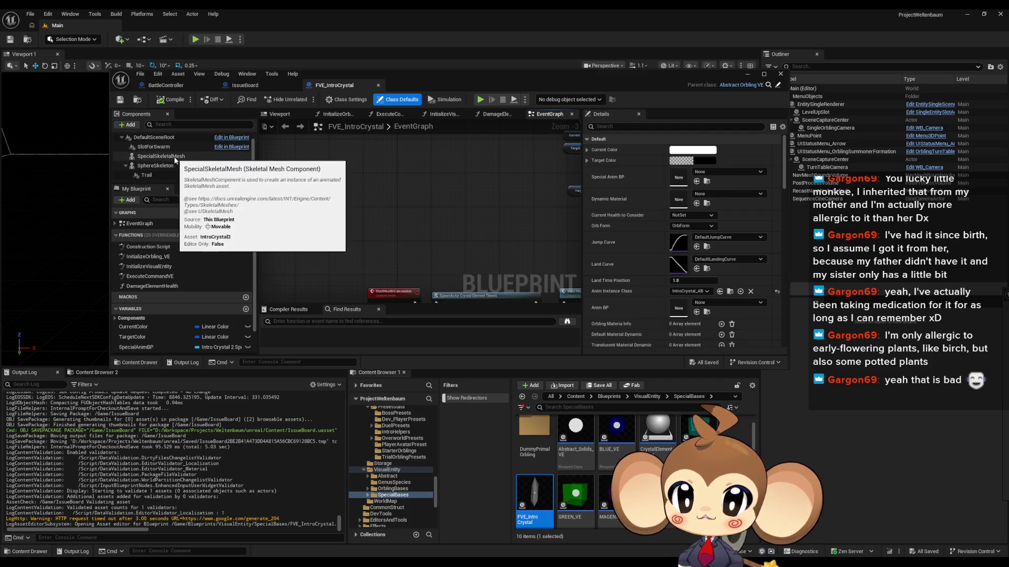
pyautogui.scroll(-1, 172, 160)
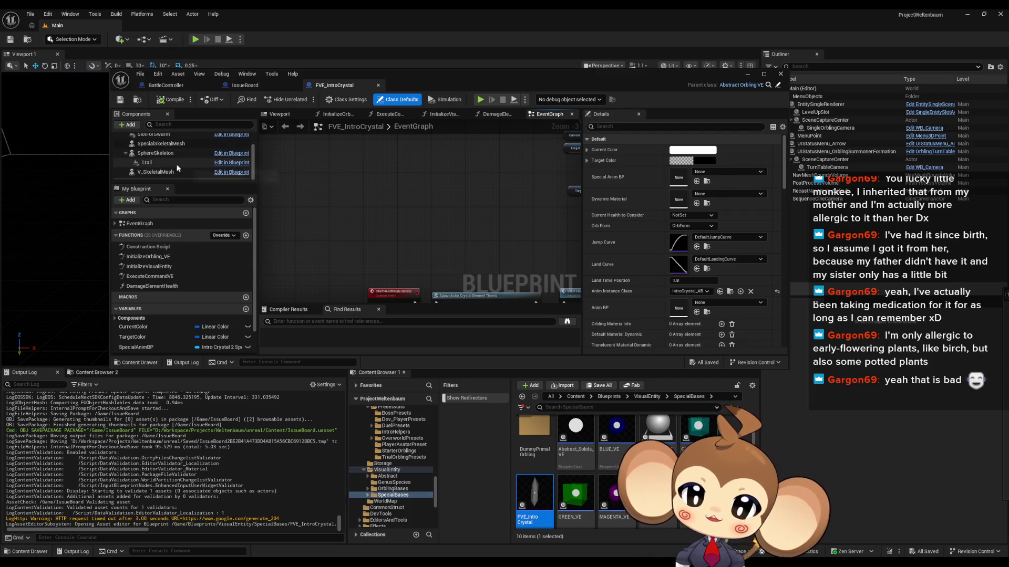
# Inspect the Details of the V_SkeletalMesh and SpecialSkeletalMesh components
pyautogui.click(156, 172)
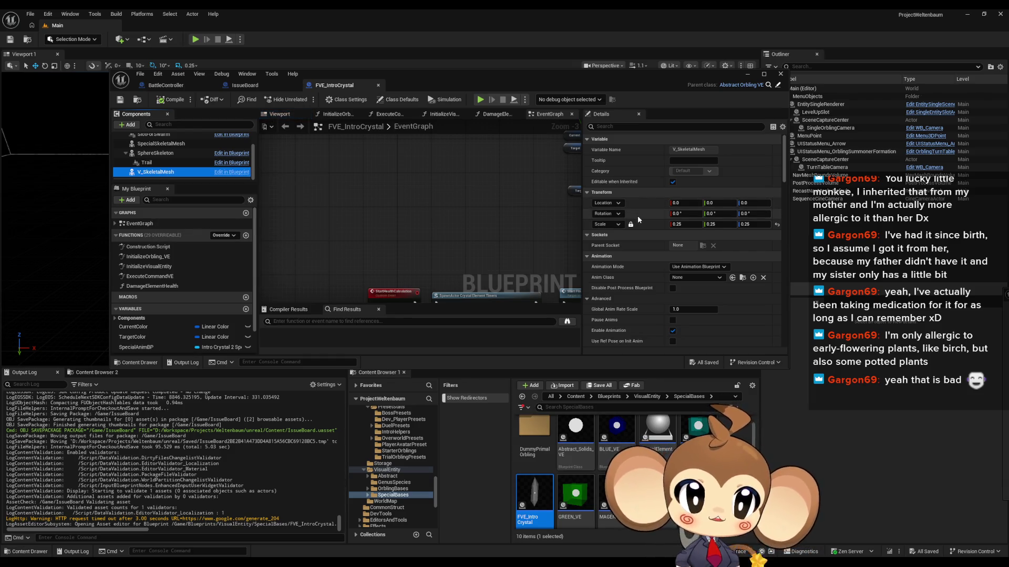
pyautogui.scroll(-4, 638, 217)
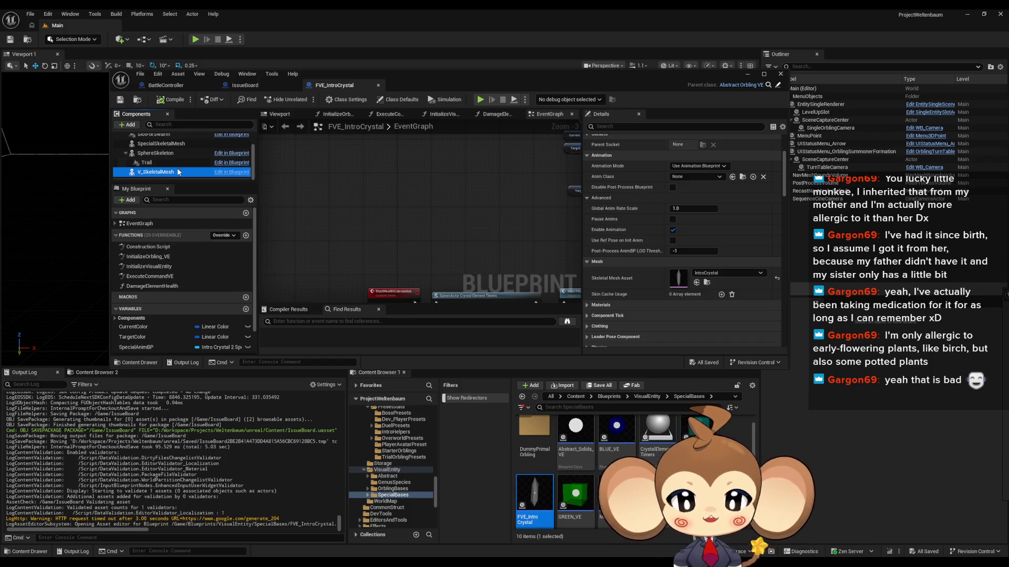
pyautogui.scroll(2, 174, 175)
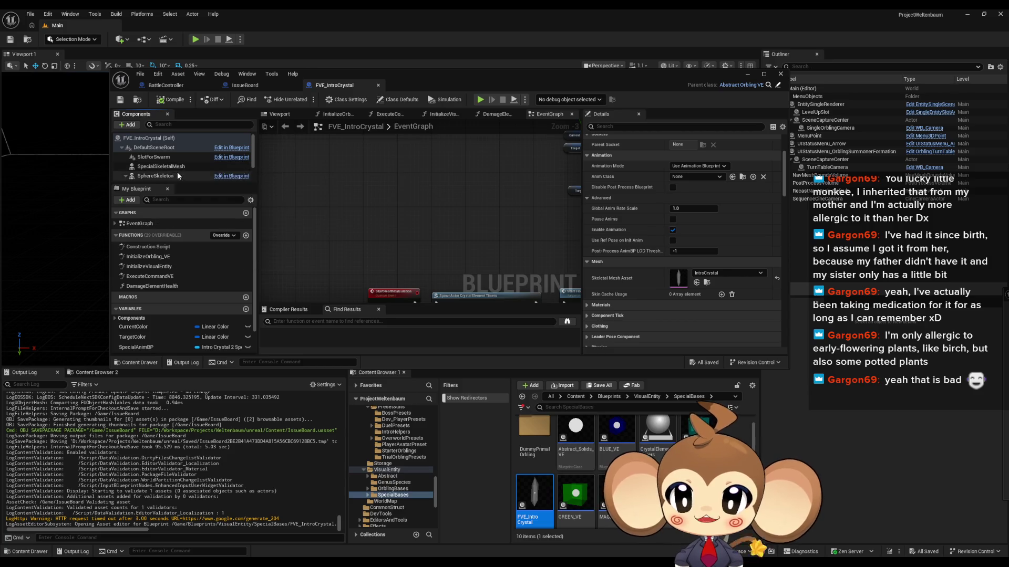
pyautogui.scroll(-1, 165, 162)
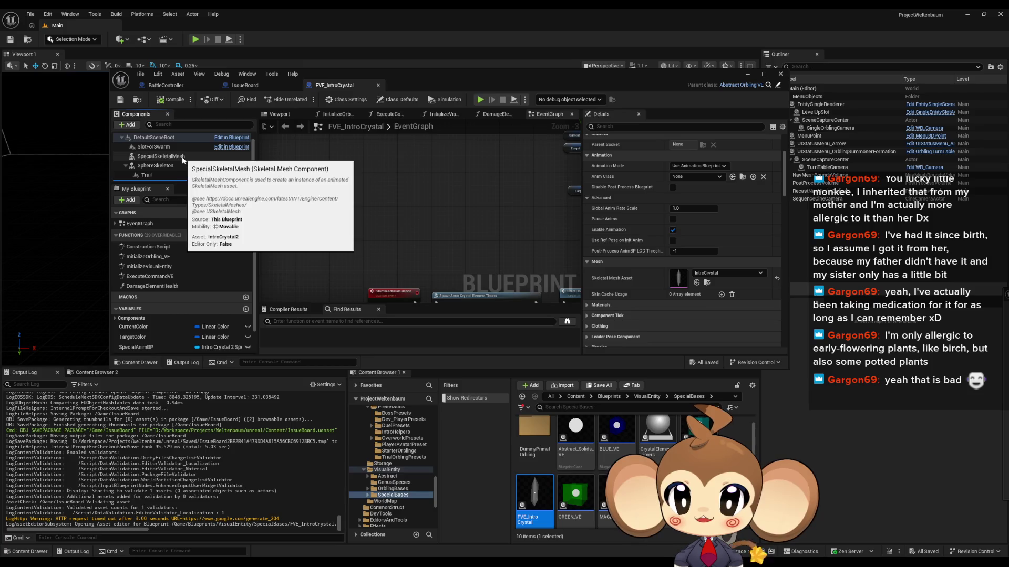
pyautogui.click(183, 158)
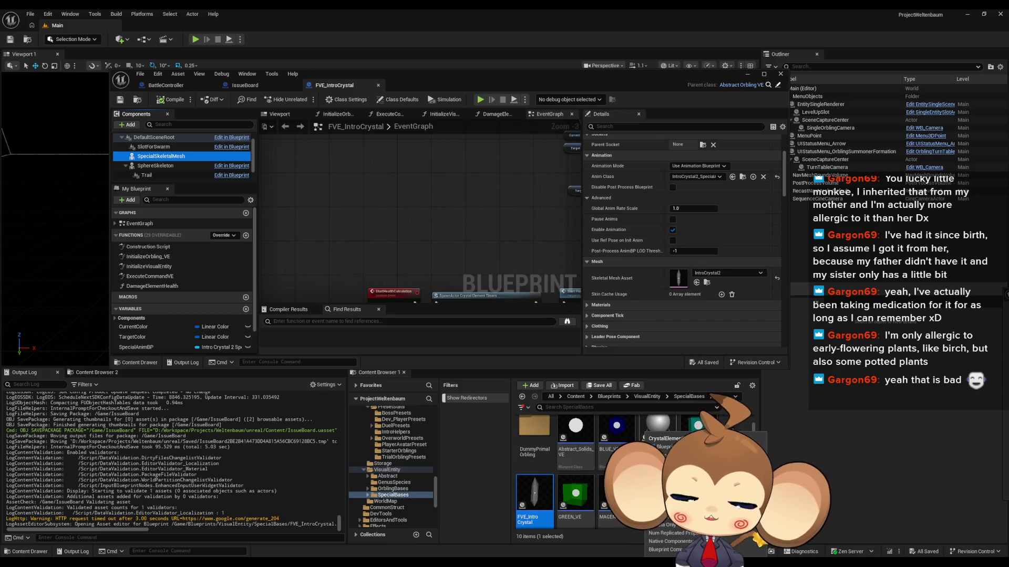
# Open the DummyPrimalOrbling Blueprint from SpecialBases > DummyPrimalOrbling
pyautogui.scroll(1, 654, 436)
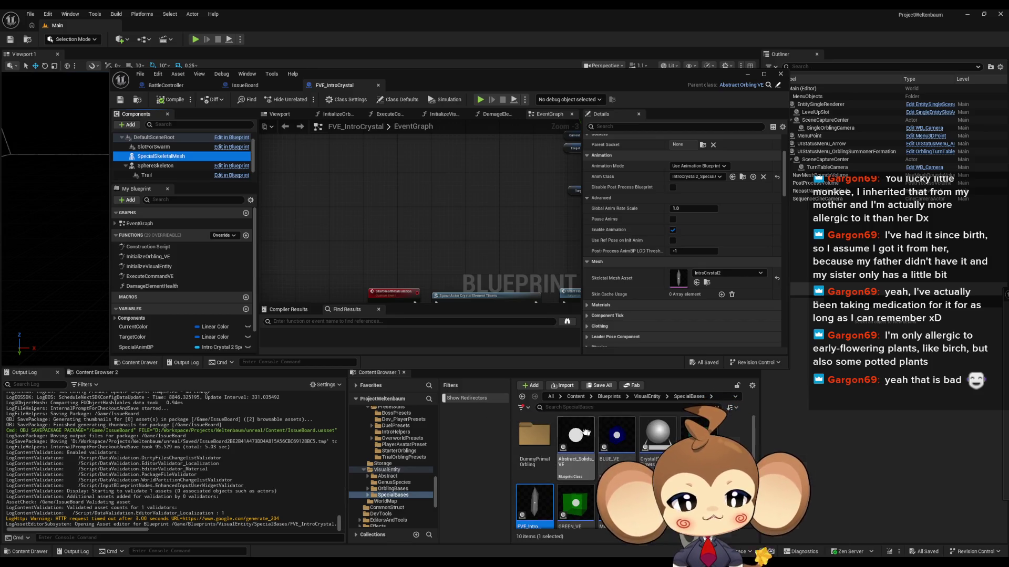
pyautogui.click(651, 398)
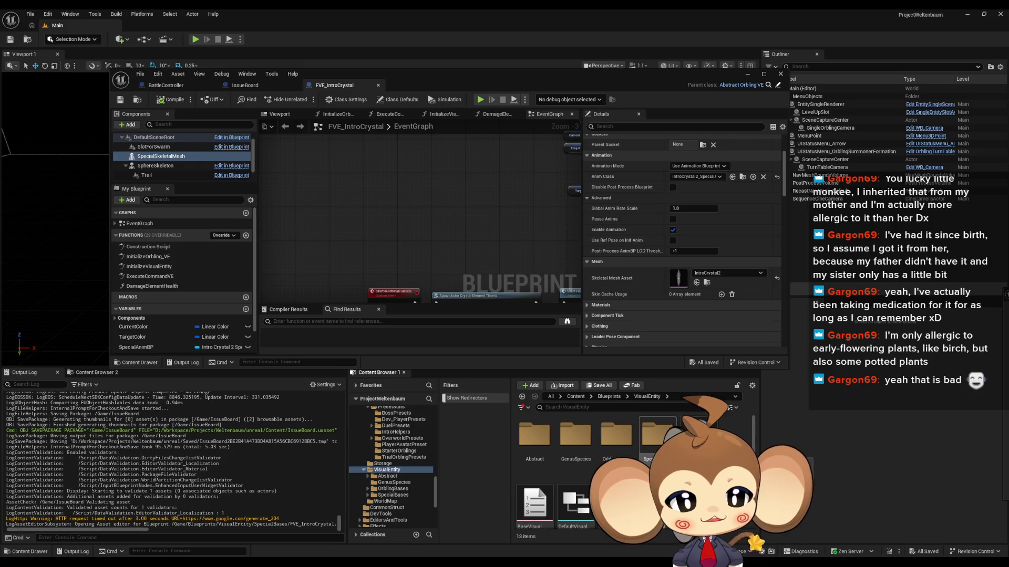
pyautogui.doubleClick(656, 435)
pyautogui.doubleClick(532, 439)
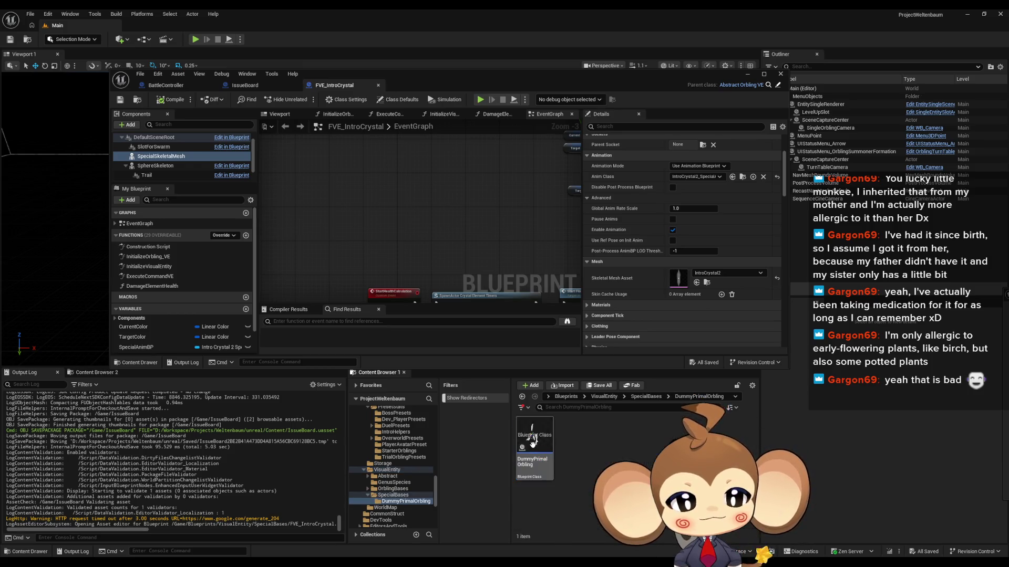
pyautogui.doubleClick(529, 446)
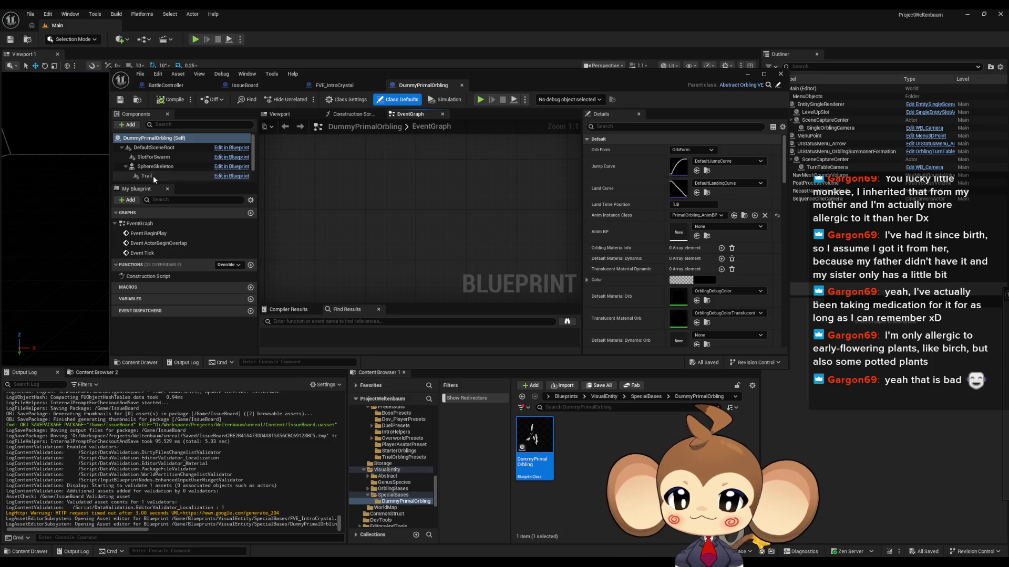
# Uncheck Rendering > Visible on the Trail component, then compile and save
pyautogui.scroll(-5, 677, 282)
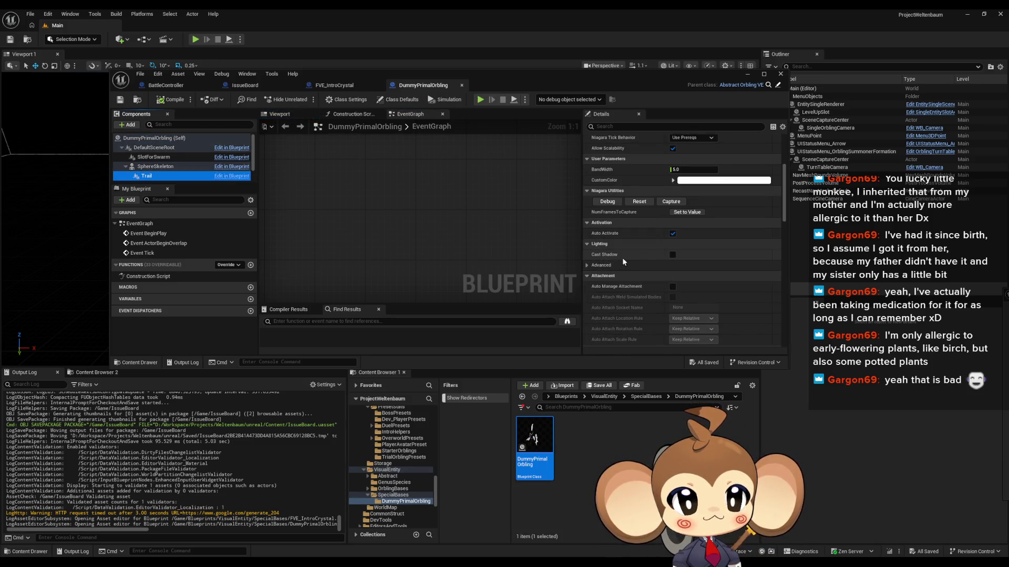
pyautogui.scroll(-3, 643, 265)
pyautogui.scroll(-6, 643, 265)
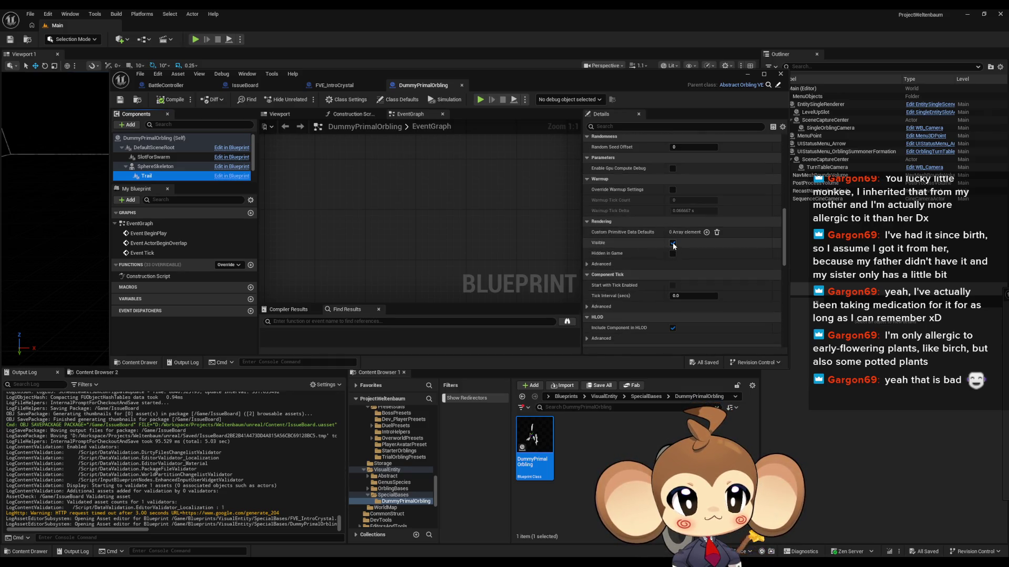
pyautogui.click(672, 244)
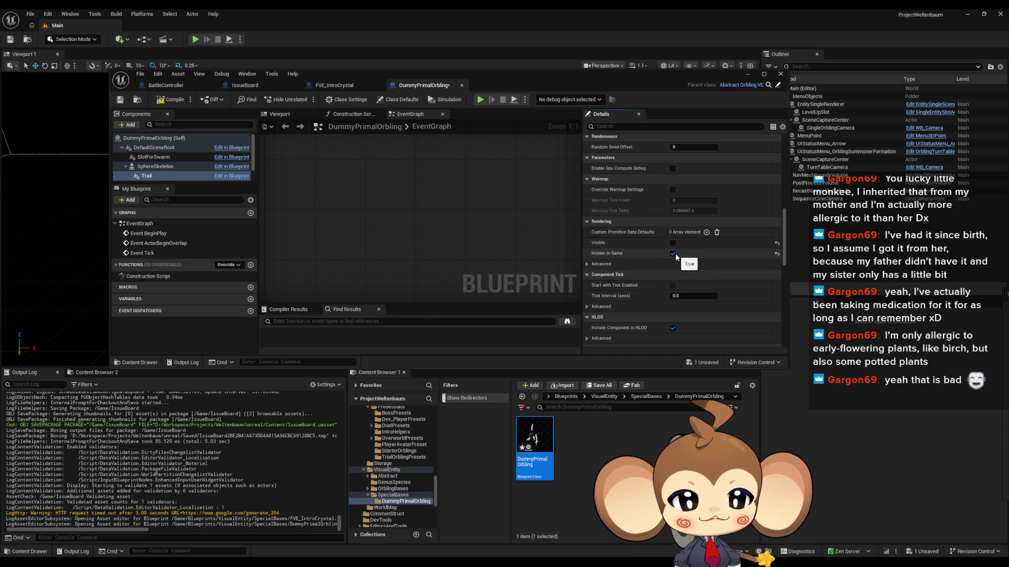
pyautogui.click(168, 101)
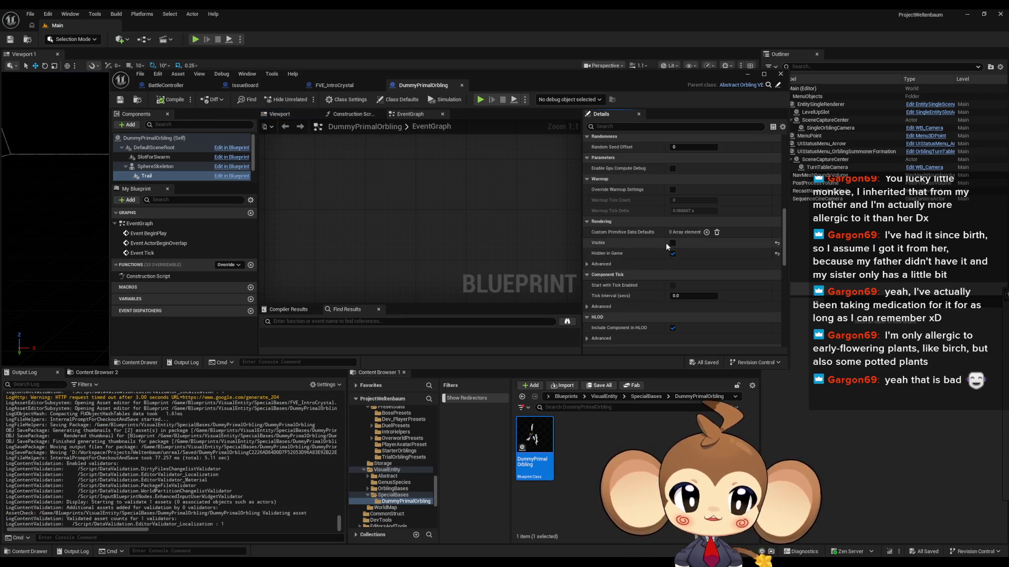
# Load the VoidLevel map from Content > Maps > Intro
pyautogui.click(566, 396)
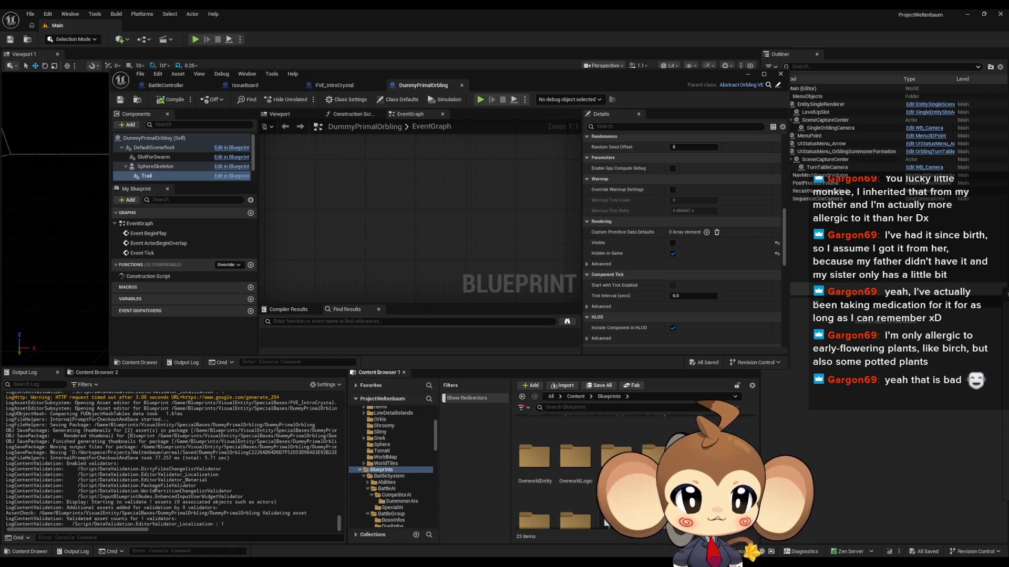
pyautogui.click(577, 397)
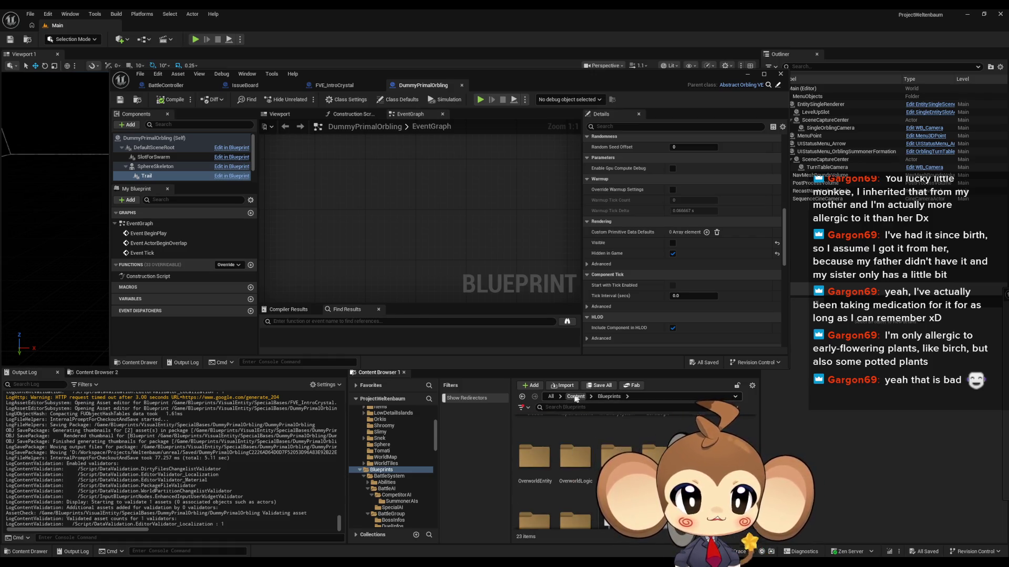
pyautogui.doubleClick(541, 452)
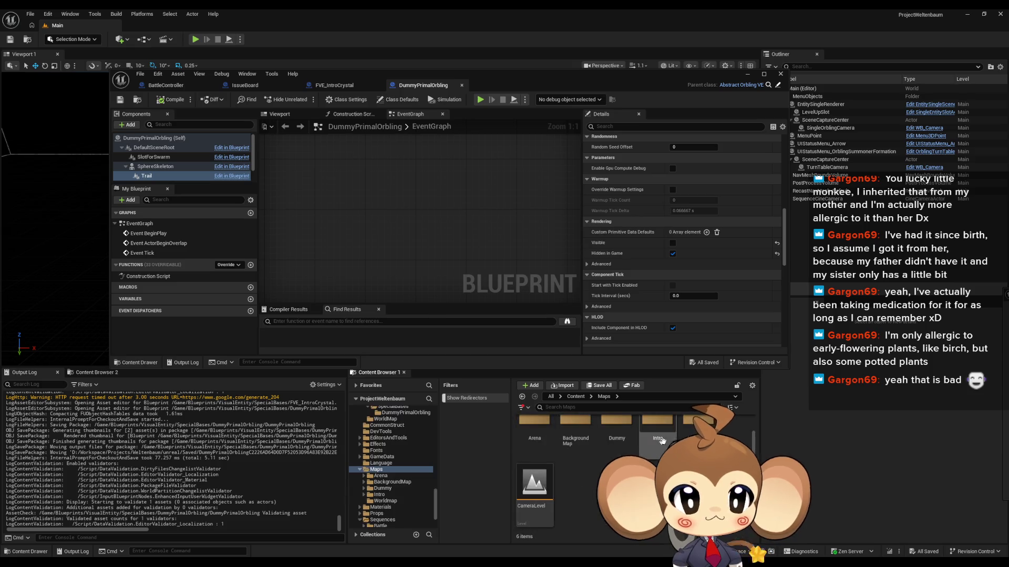
pyautogui.doubleClick(665, 438)
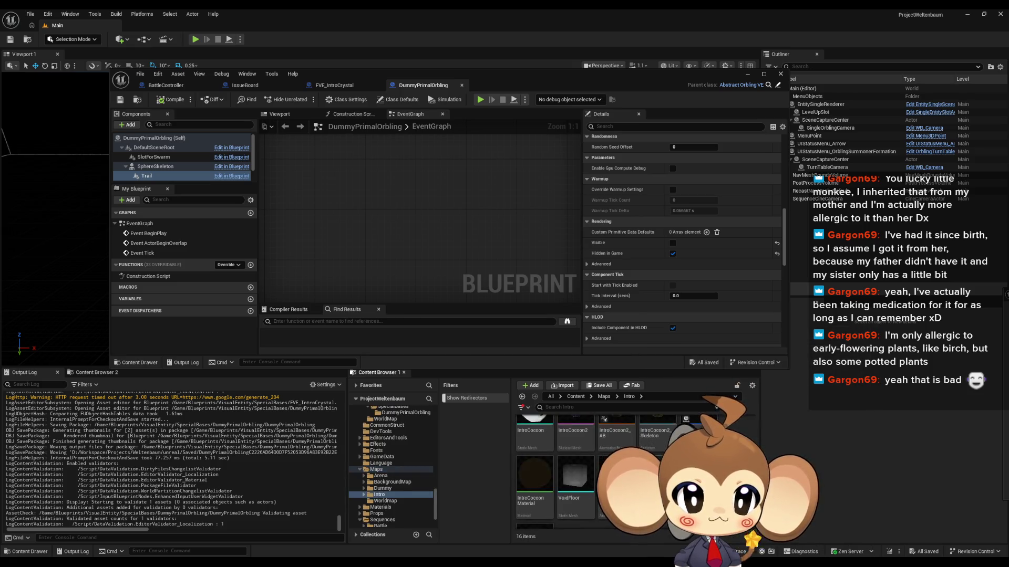
pyautogui.doubleClick(656, 436)
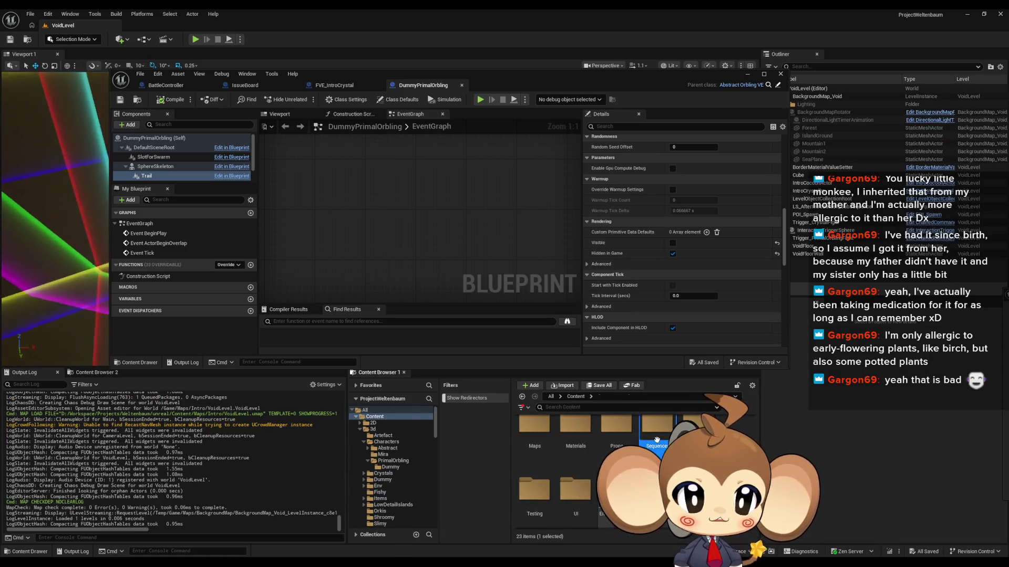
# Open LS_AfterIntroBattle1_SubSequence from Sequences > Void in Sequencer
pyautogui.doubleClick(656, 436)
pyautogui.doubleClick(629, 440)
pyautogui.doubleClick(534, 435)
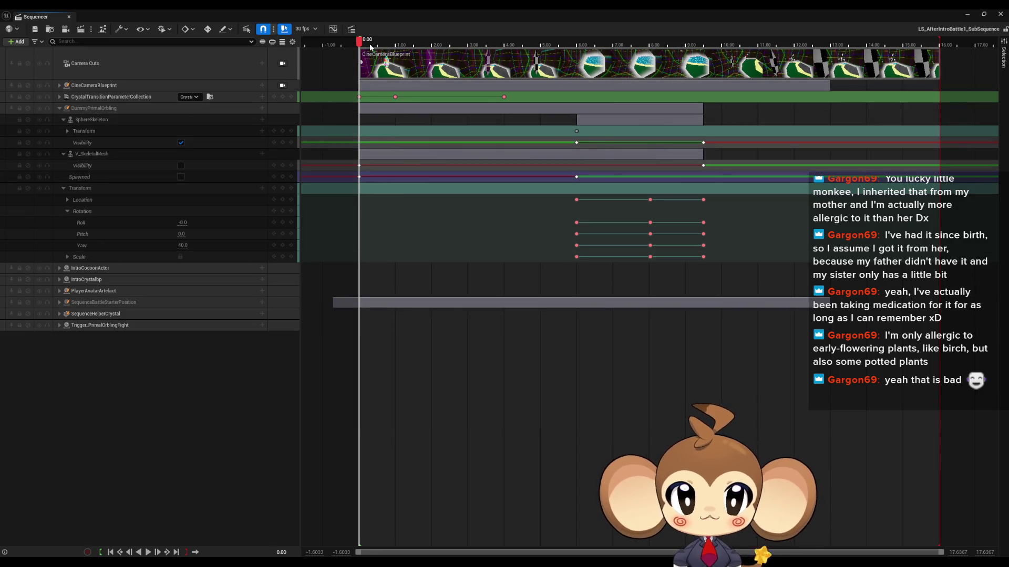
# At 7.0333 seconds, add the Trail component as a track under DummyPrimalOrbling
pyautogui.moveTo(359, 44); pyautogui.dragTo(615, 45)
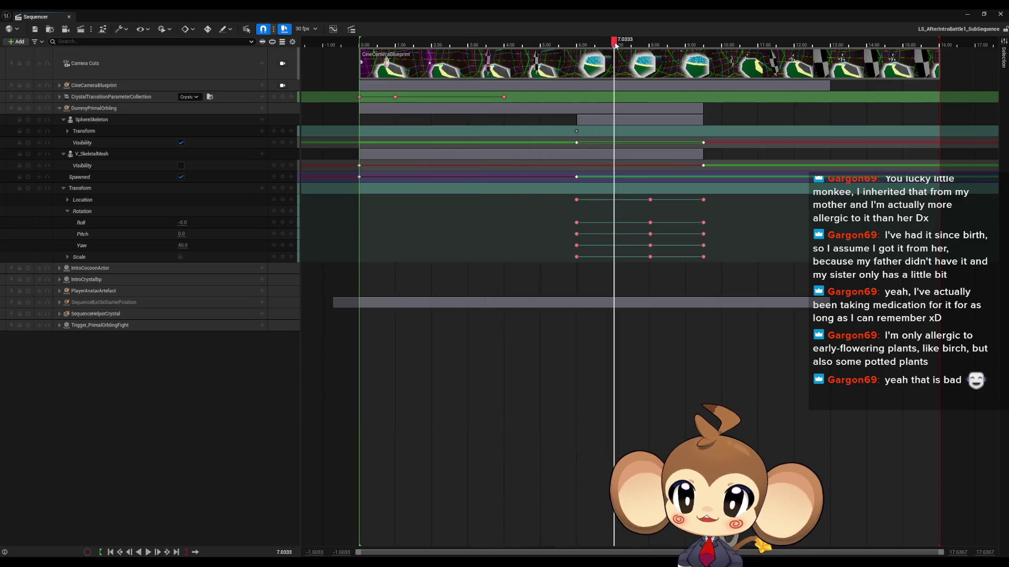
pyautogui.click(263, 109)
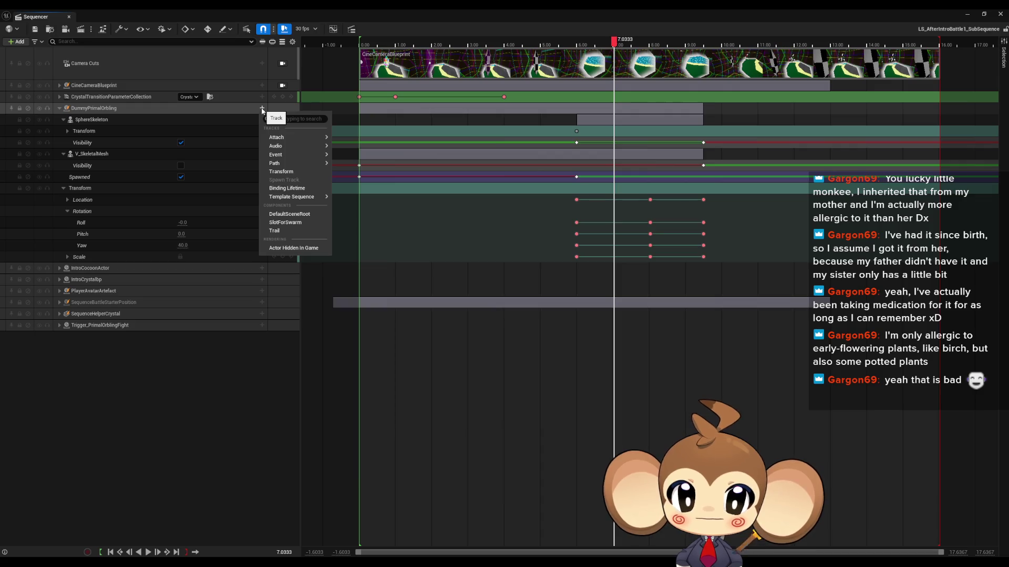
pyautogui.click(280, 231)
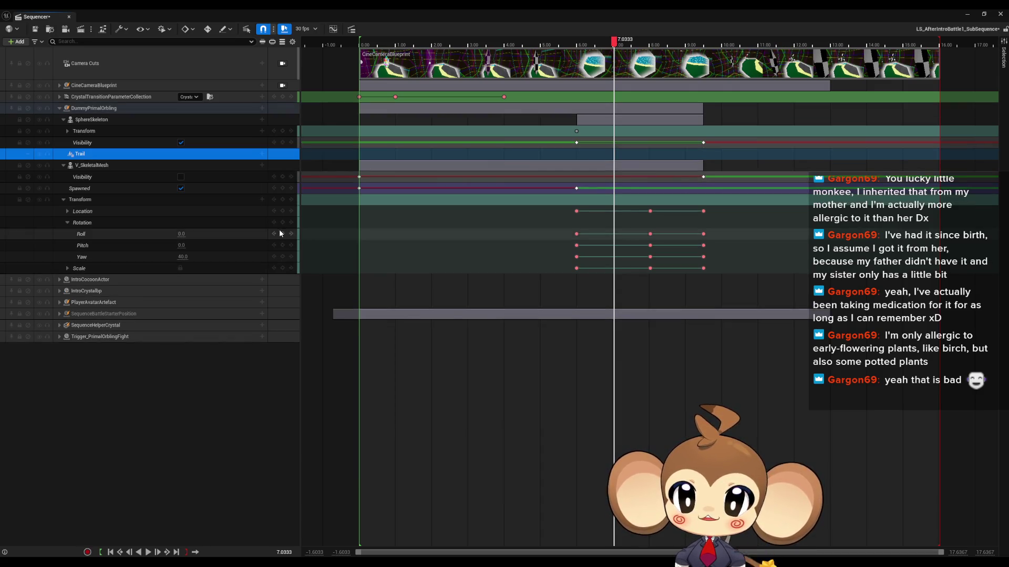
# Add a Trail visibility track by searching 'hidd' and picking Hidden in Game, then save the sequence
pyautogui.click(261, 153)
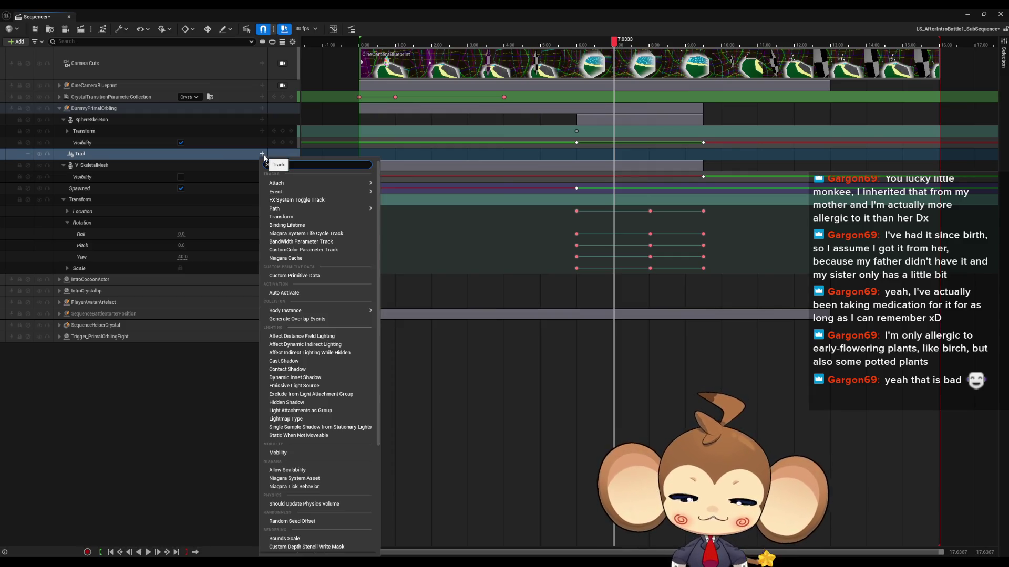
pyautogui.write('visi')
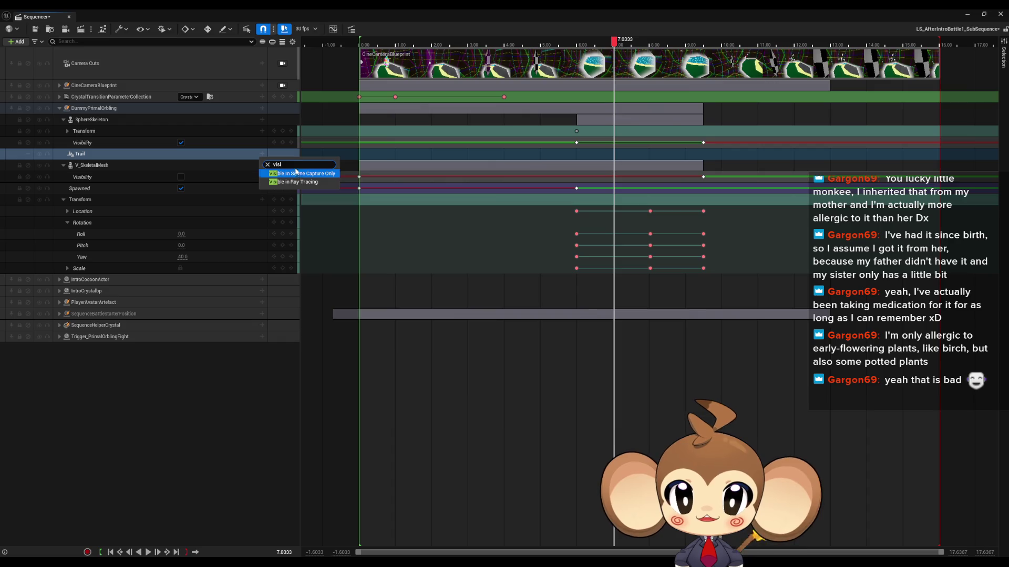
pyautogui.moveTo(296, 165); pyautogui.dragTo(272, 166)
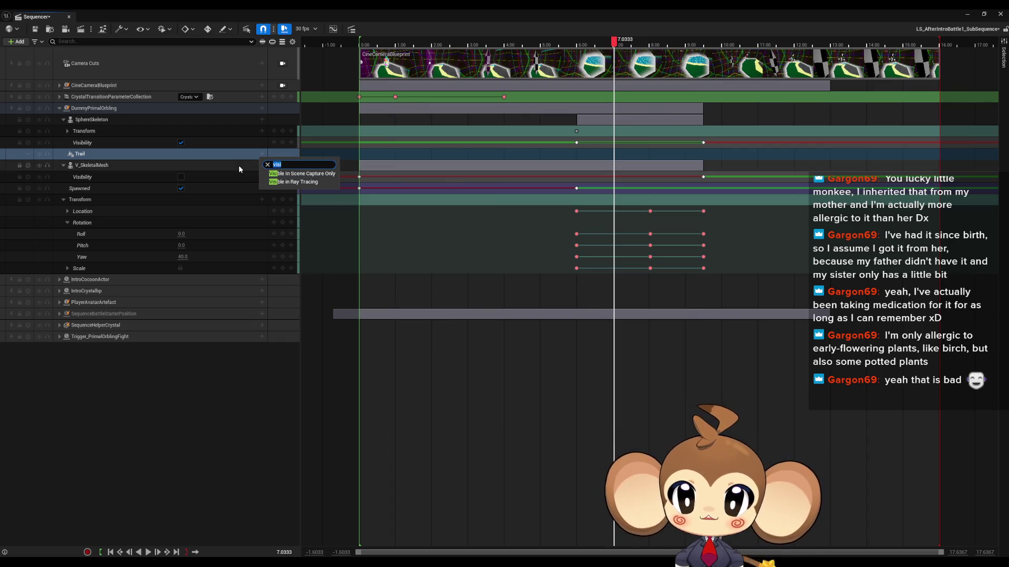
pyautogui.write('show')
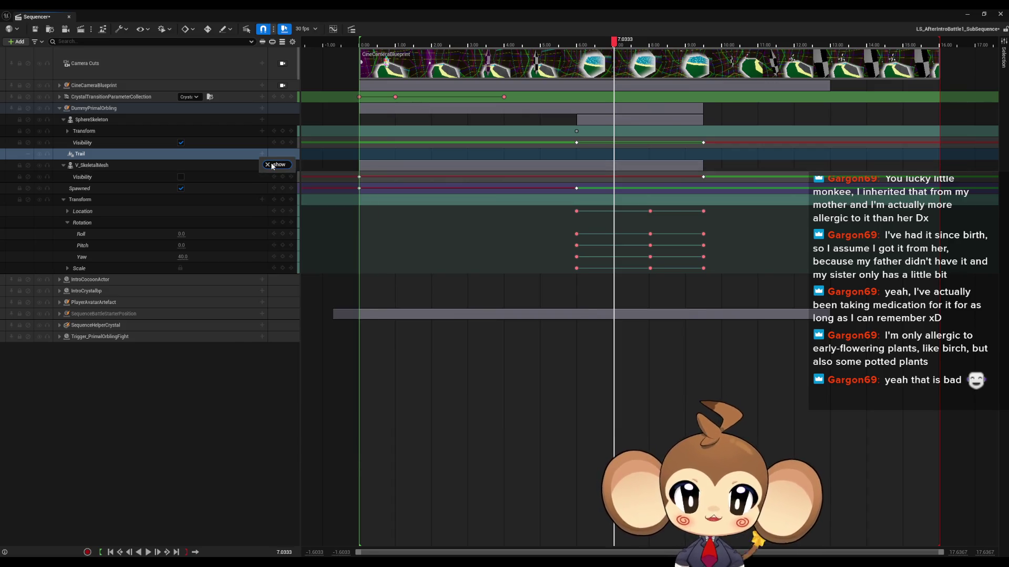
pyautogui.hotkey('ctrl', 'a')
pyautogui.press('BackSpace')
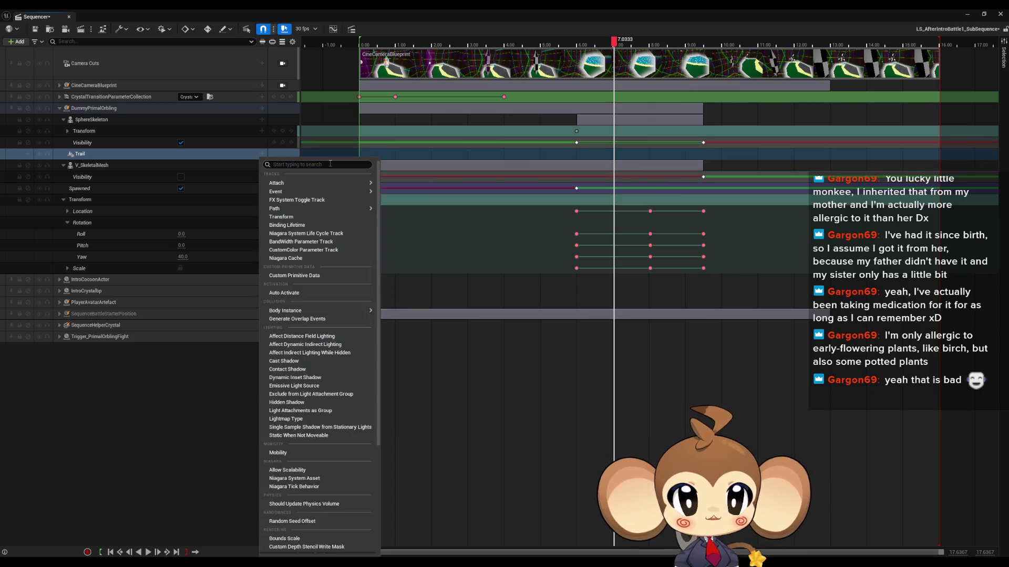
pyautogui.write('v')
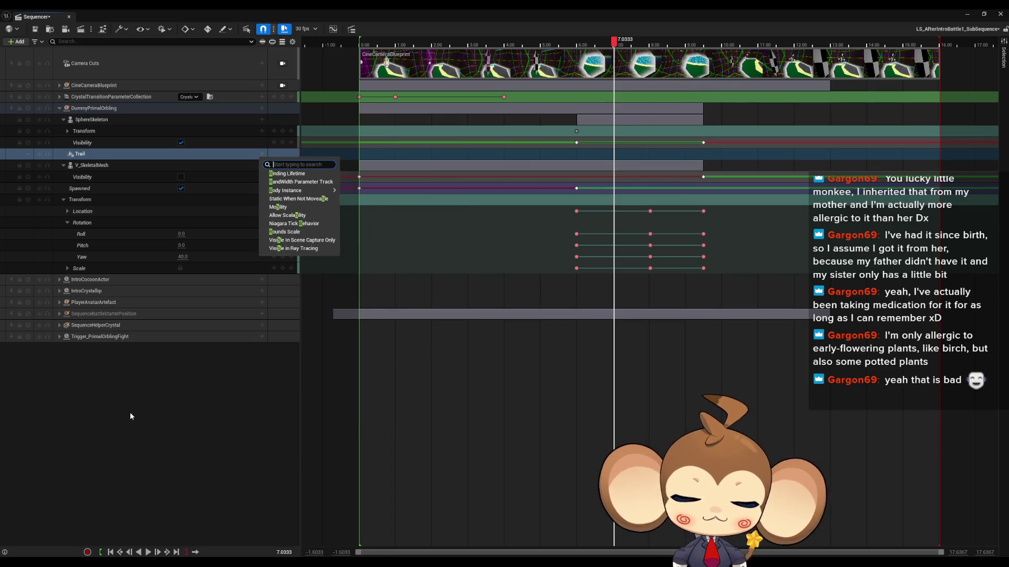
pyautogui.press('BackSpace')
pyautogui.write('vis')
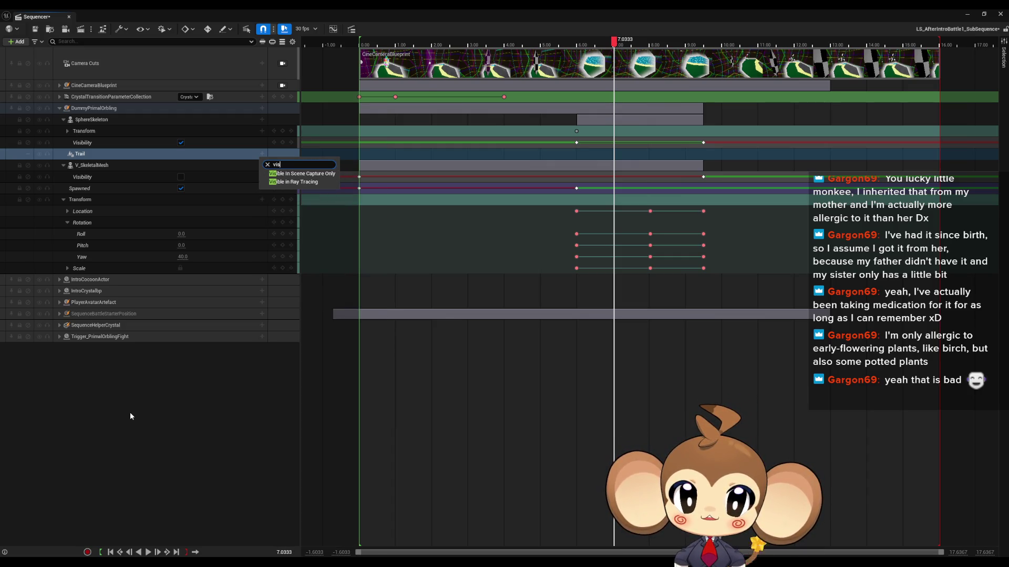
pyautogui.press('BackSpace')
pyautogui.press('BackSpace')
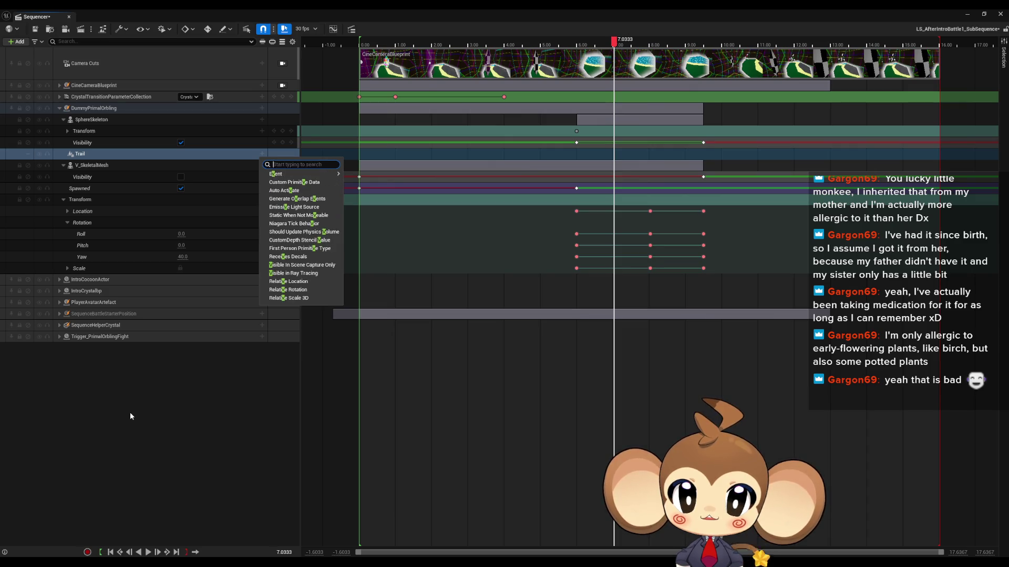
pyautogui.write('hidd')
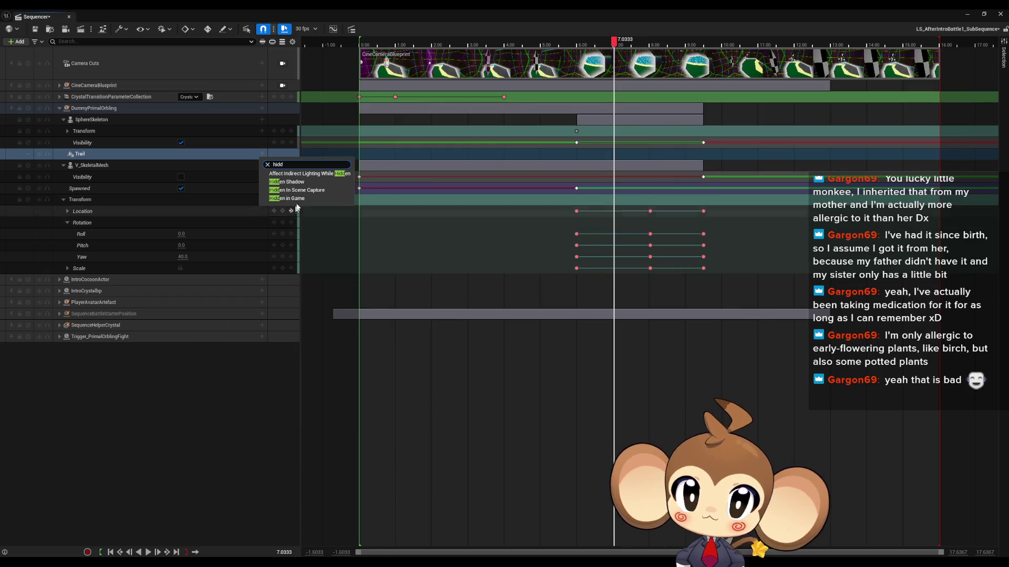
pyautogui.click(288, 198)
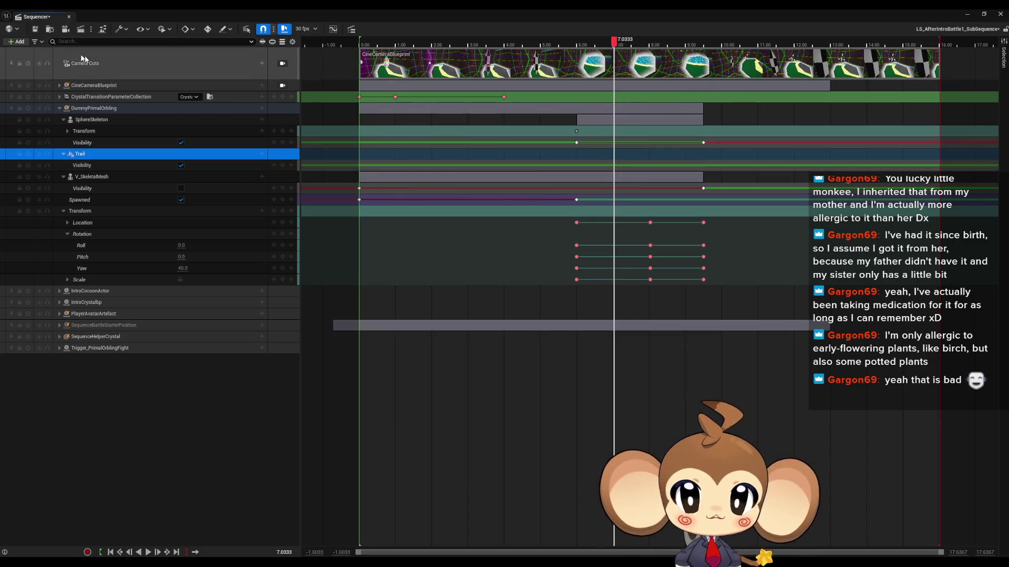
pyautogui.click(34, 29)
pyautogui.click(93, 108)
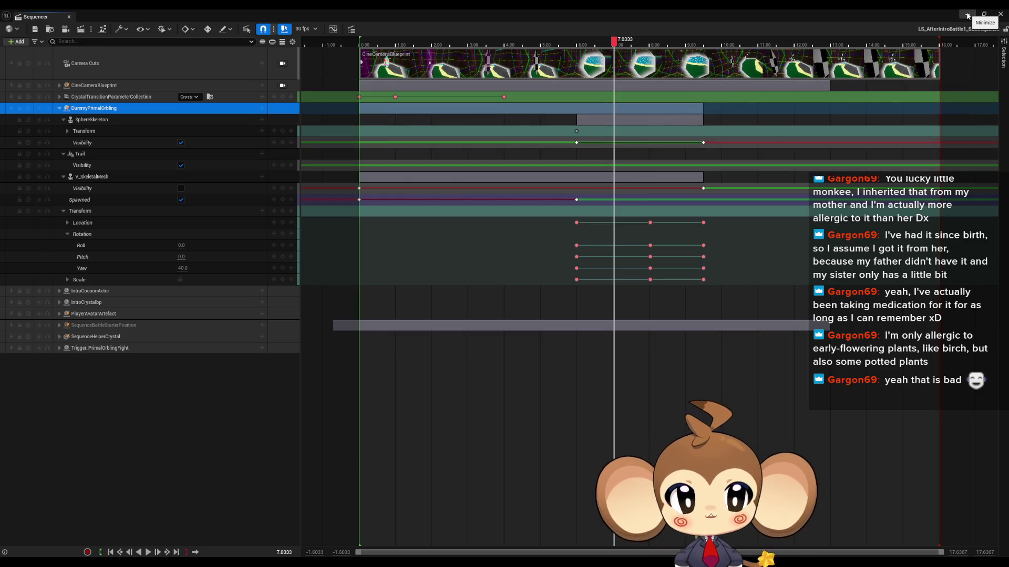
# Close Sequencer, reopen the Main map, and start a Play-in-Editor session
pyautogui.click(1000, 14)
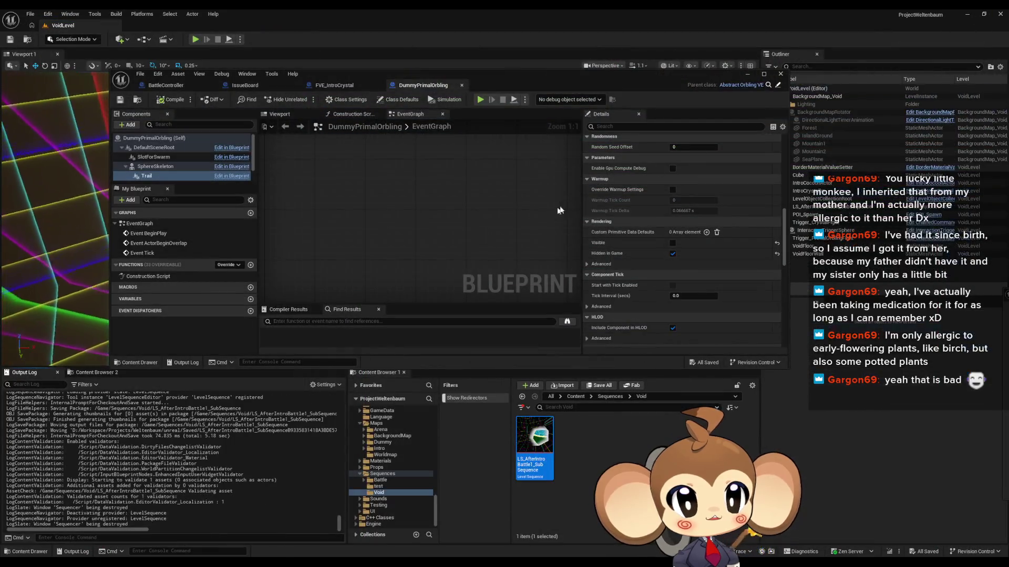
pyautogui.click(576, 396)
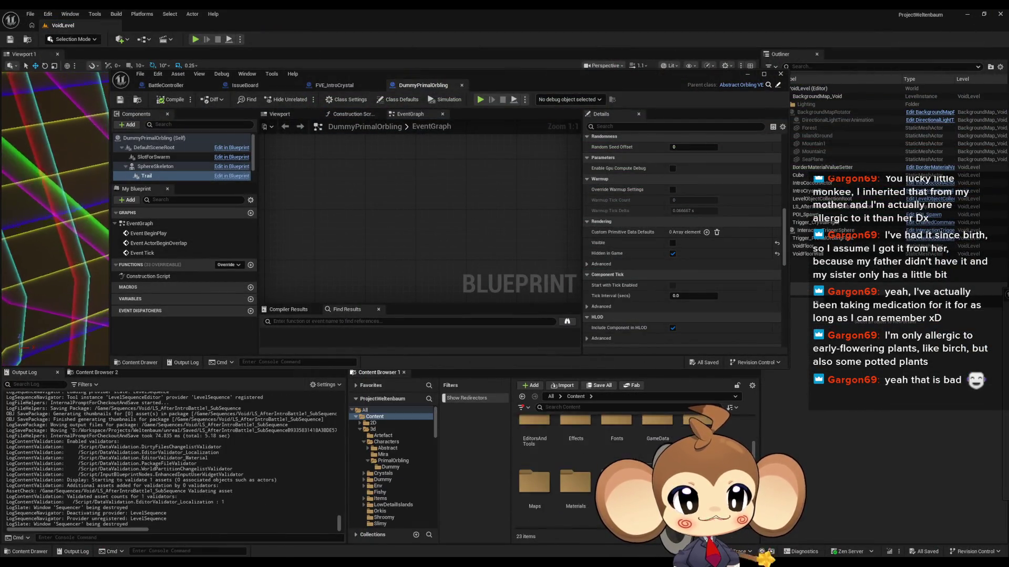
pyautogui.scroll(-5, 679, 424)
pyautogui.doubleClick(679, 424)
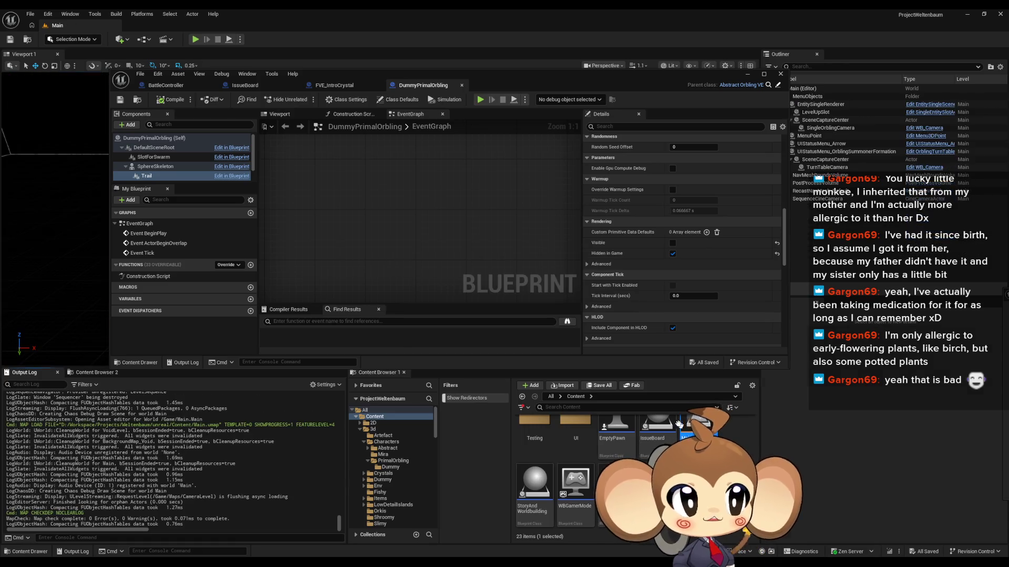
pyautogui.click(746, 74)
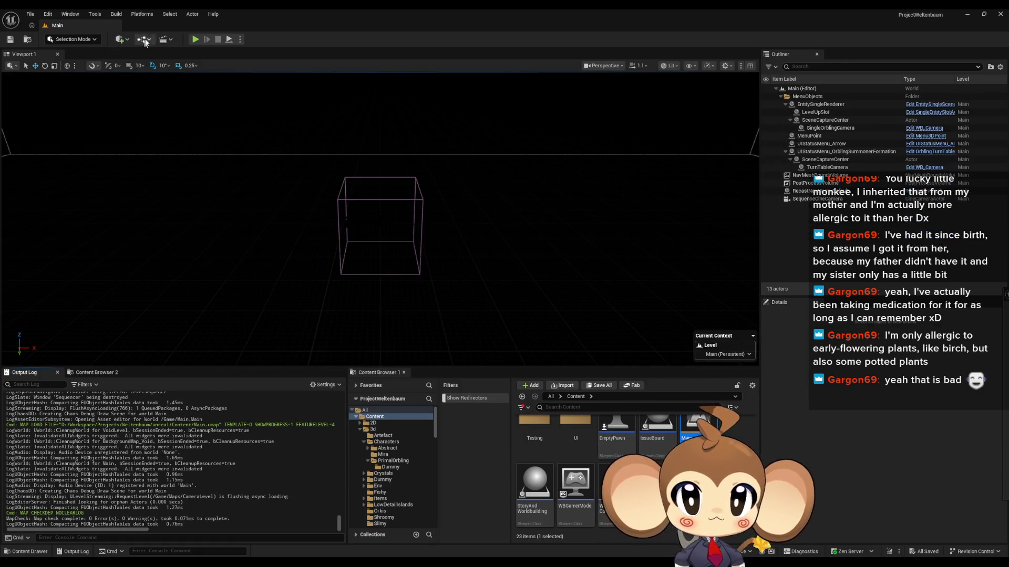
pyautogui.click(196, 39)
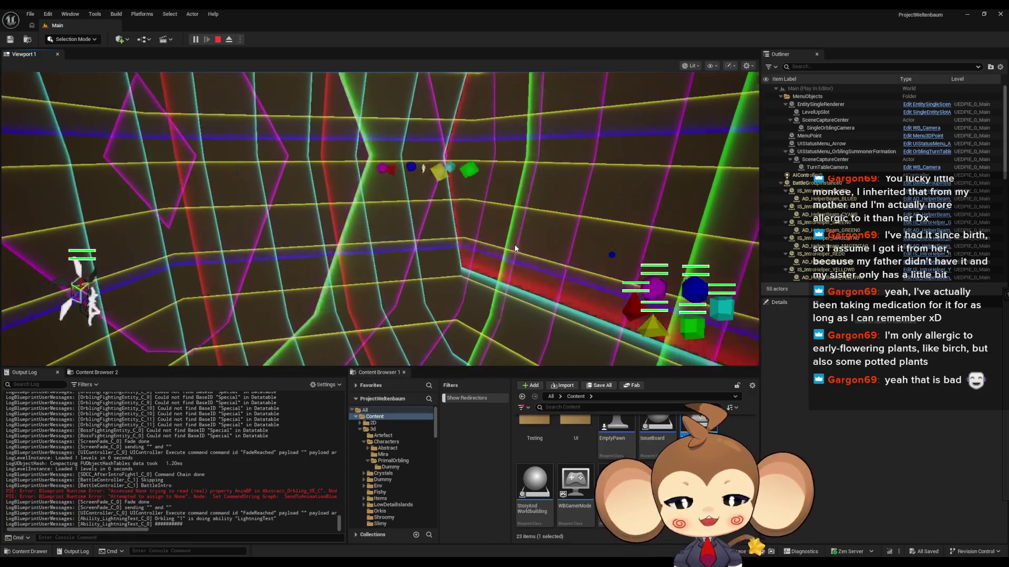
pyautogui.click(217, 39)
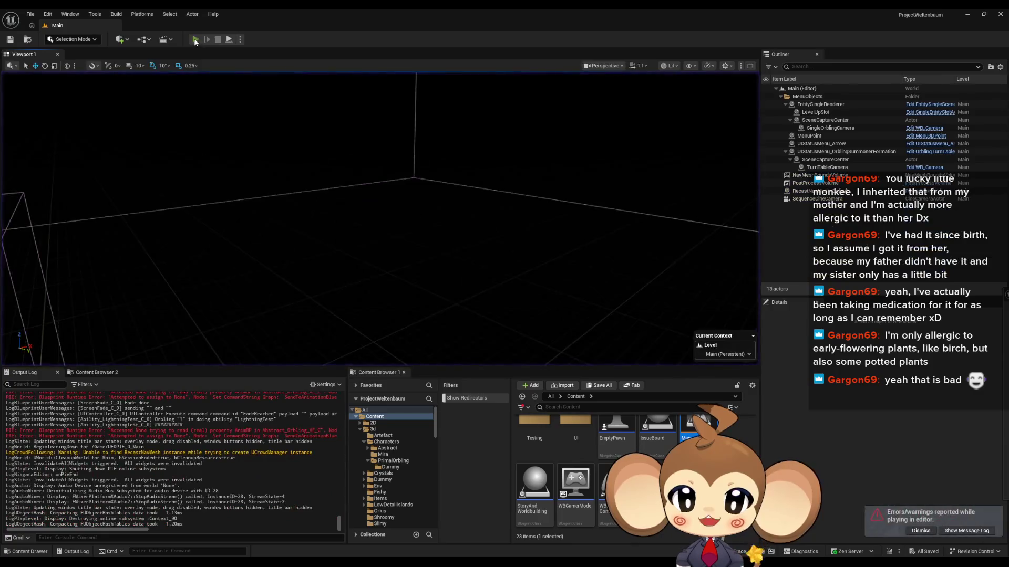
pyautogui.click(195, 40)
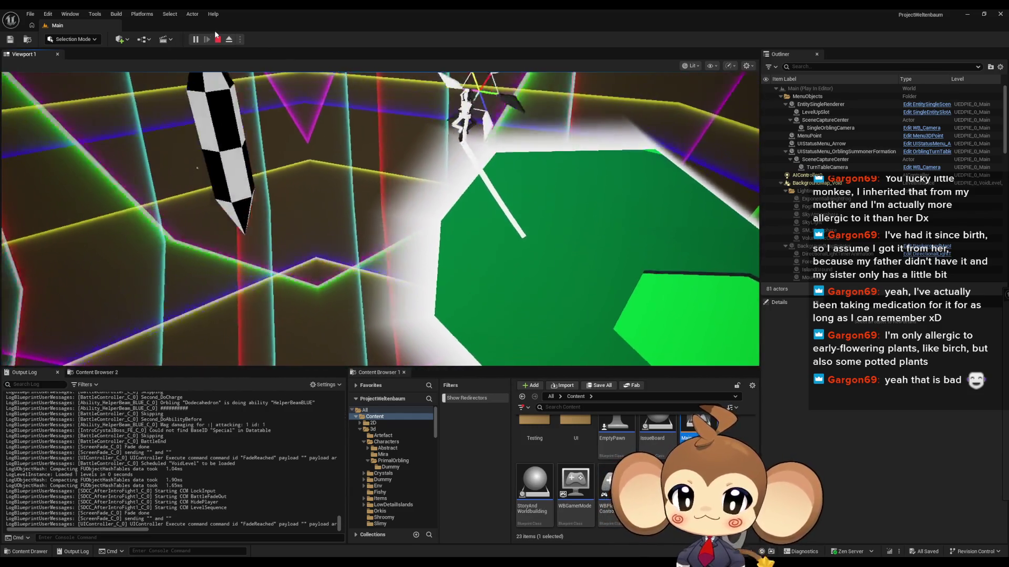
pyautogui.click(217, 38)
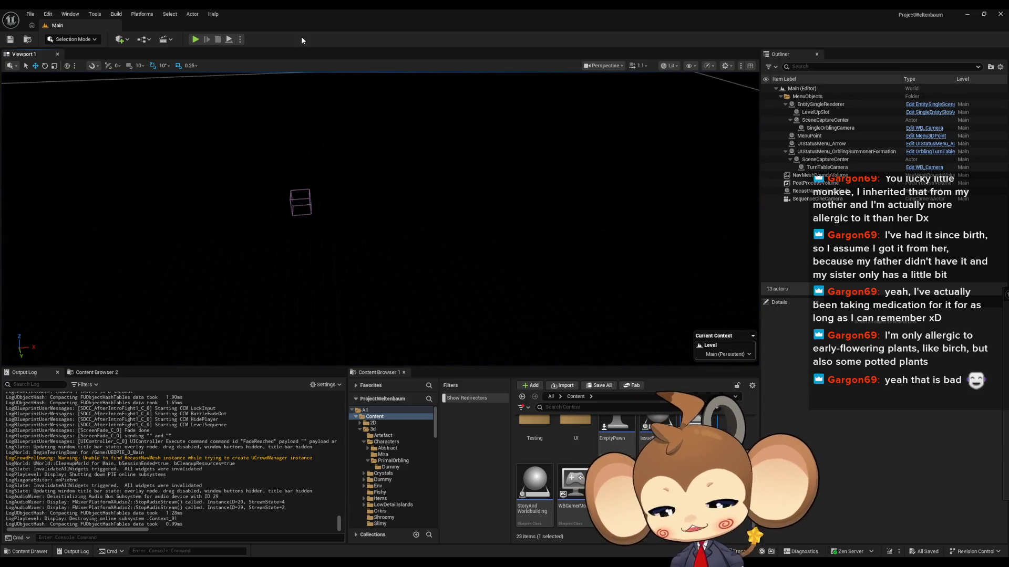